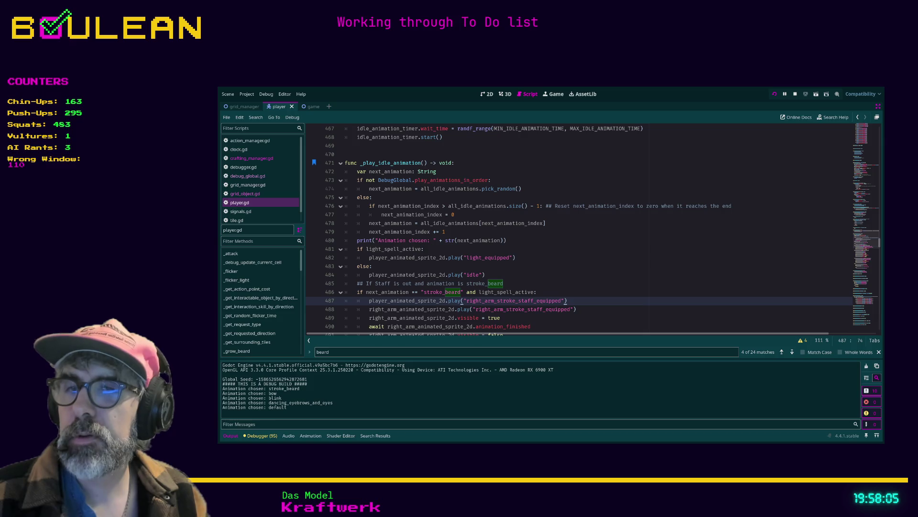
Step: Bring up the running game showing the wizard on the forest map to test idle animations
{"action": "key", "text": "alt+Tab"}
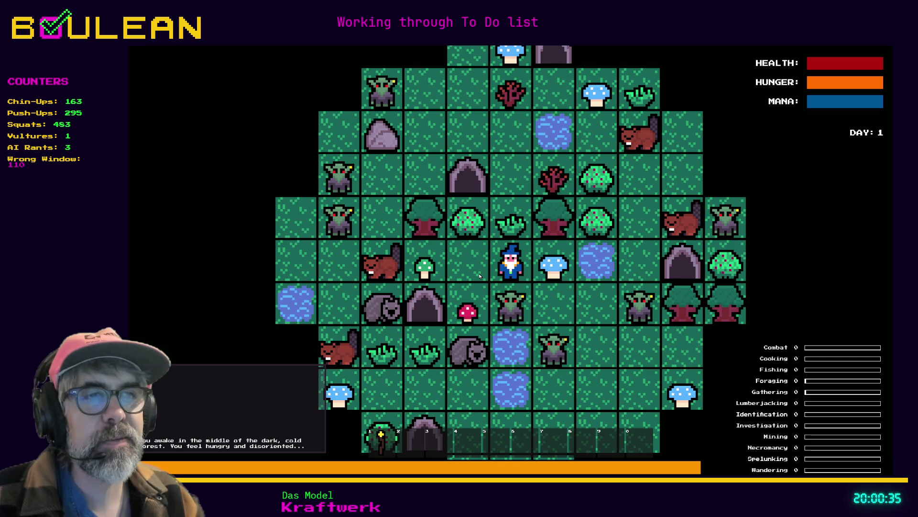
Step: Attack the goblin and then the gravestone below the wizard, zooming the view in
{"action": "key", "text": "Down"}
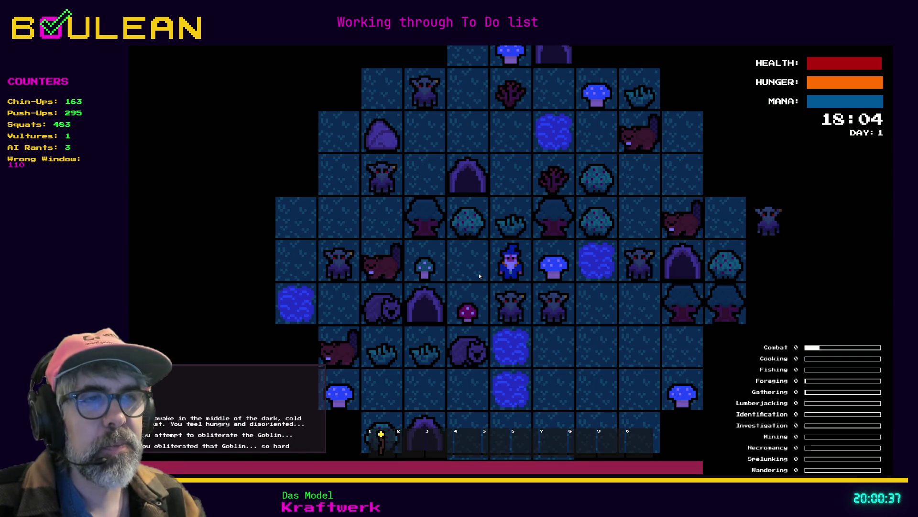
{"action": "key", "text": "Down"}
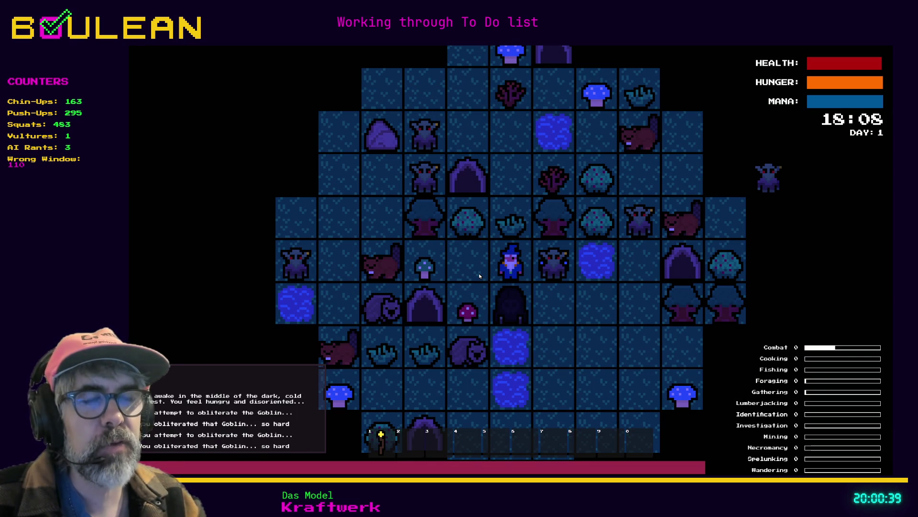
{"action": "key", "text": "Down"}
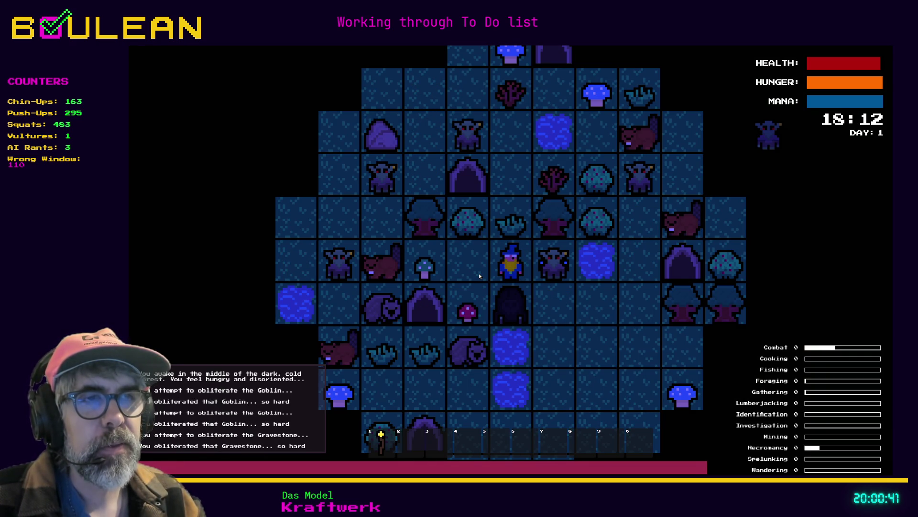
{"action": "key", "text": "Down"}
{"action": "scroll", "coordinate": [592, 330], "scroll_direction": "up", "scroll_amount": 2}
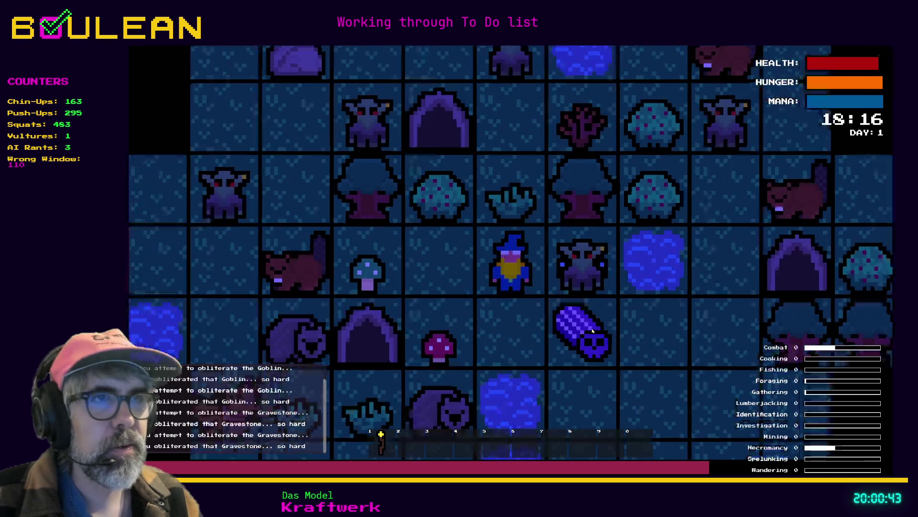
{"action": "scroll", "coordinate": [592, 330], "scroll_direction": "up", "scroll_amount": 2}
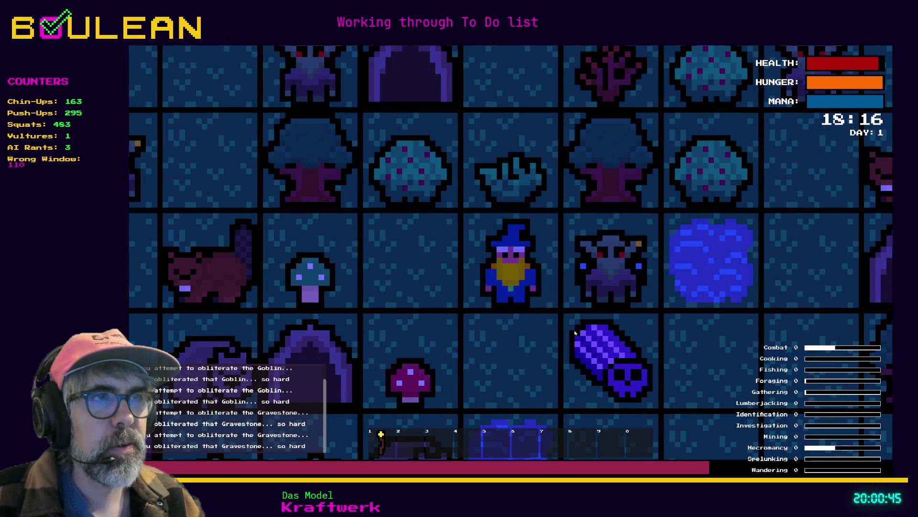
Step: Kill the goblins to the east and north of the wizard, then zoom in further
{"action": "key", "text": "Right"}
{"action": "key", "text": "Right"}
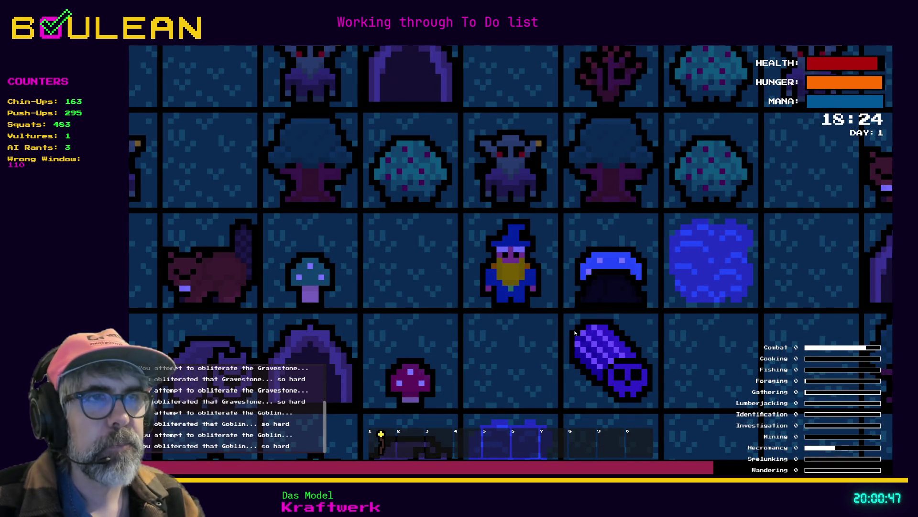
{"action": "key", "text": "Right"}
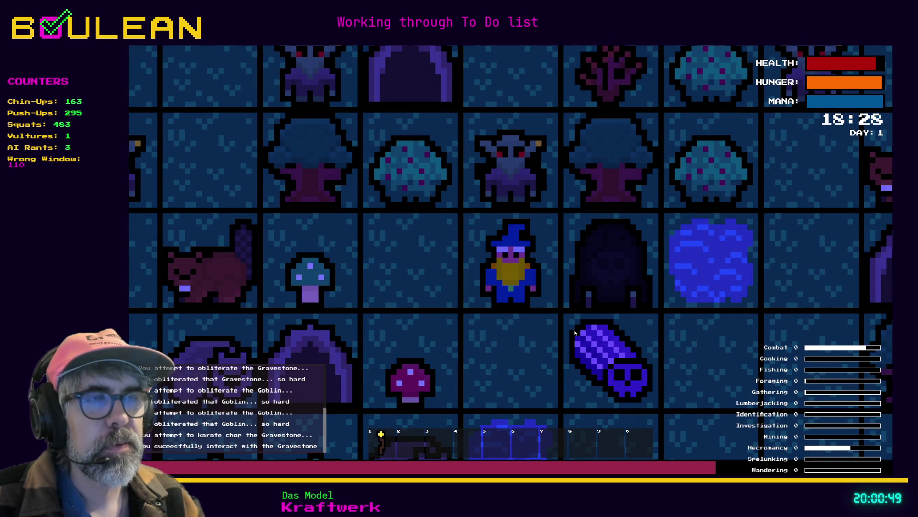
{"action": "key", "text": "Up"}
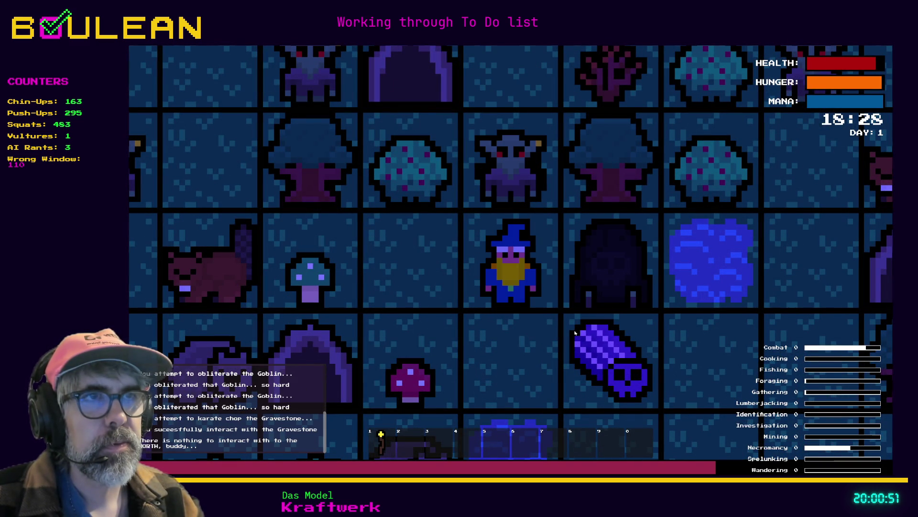
{"action": "key", "text": "Up"}
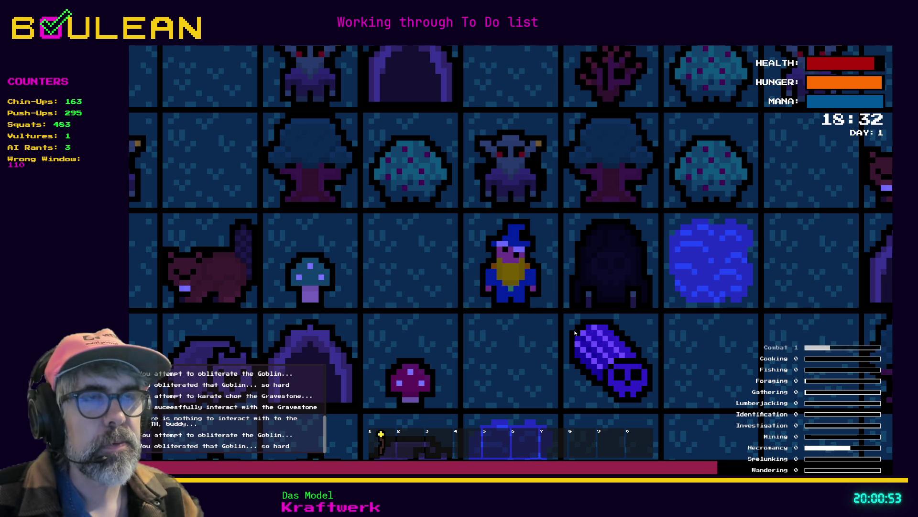
{"action": "key", "text": "Up"}
{"action": "scroll", "coordinate": [550, 325], "scroll_direction": "up", "scroll_amount": 1}
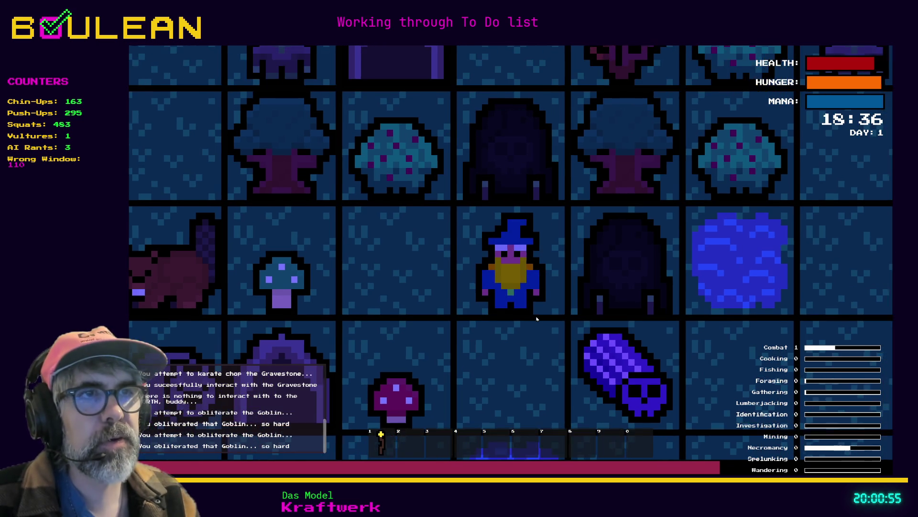
{"action": "scroll", "coordinate": [537, 319], "scroll_direction": "up", "scroll_amount": 1}
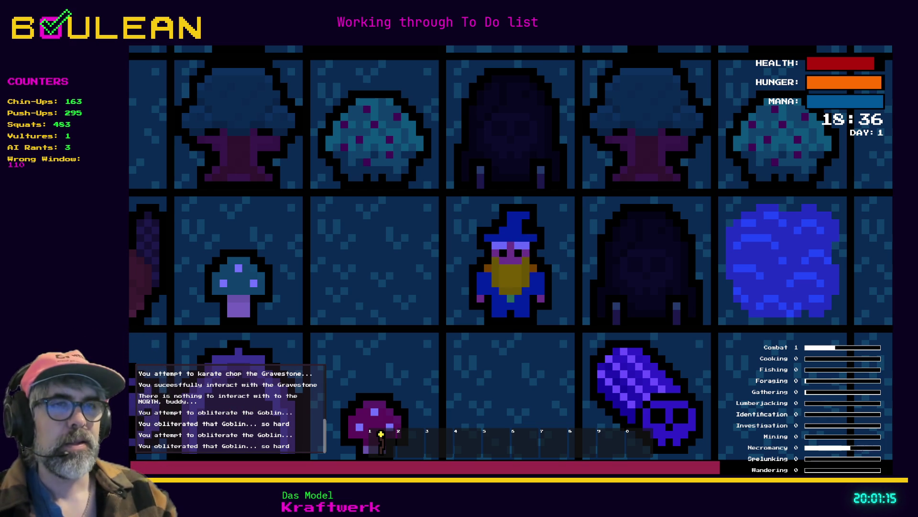
Step: Destroy the east gravestone and walk onto its released Soul to collect it
{"action": "key", "text": "Right"}
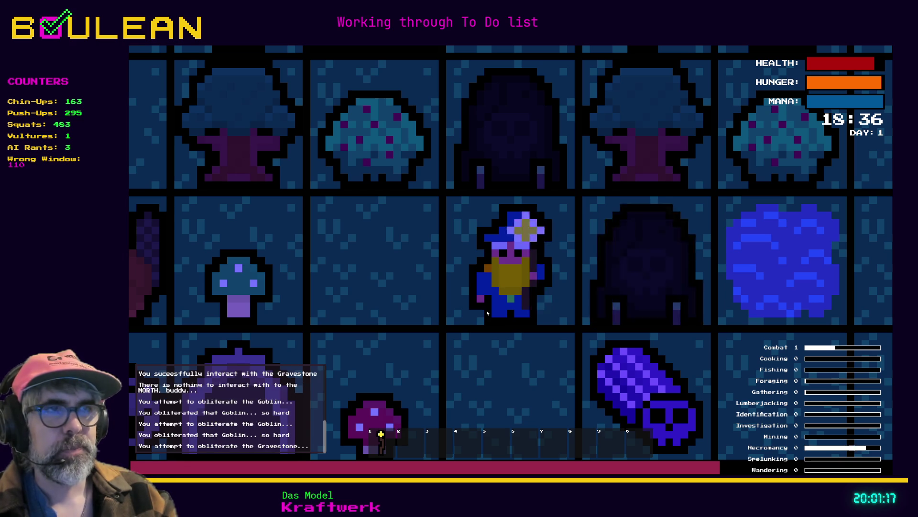
{"action": "key", "text": "Right"}
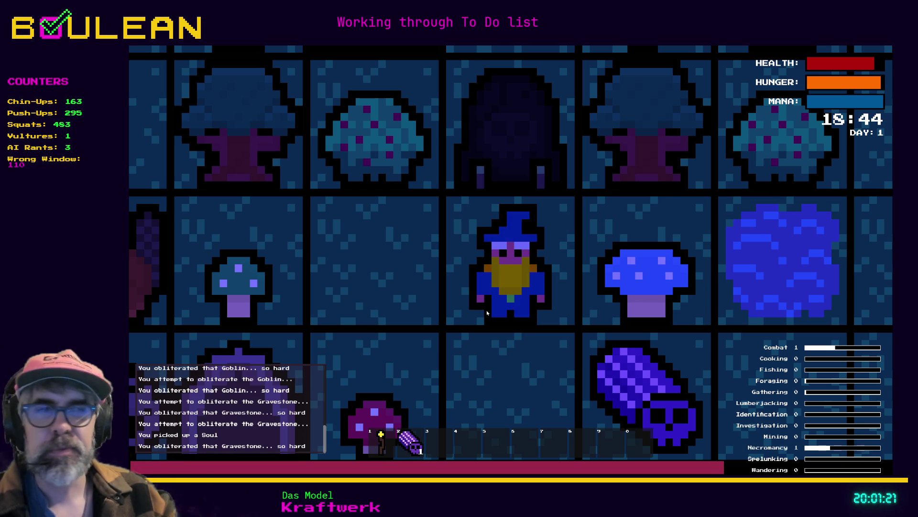
{"action": "key", "text": "Down"}
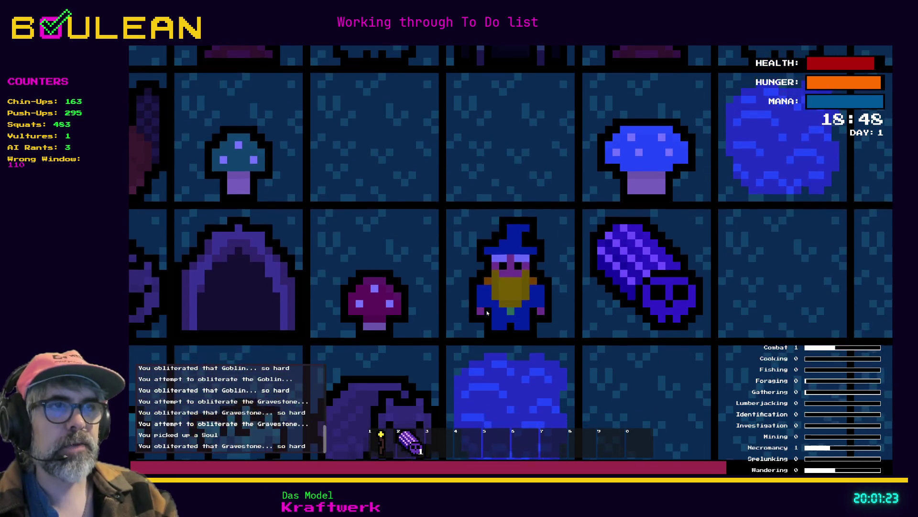
{"action": "key", "text": "Right"}
{"action": "key", "text": "Up"}
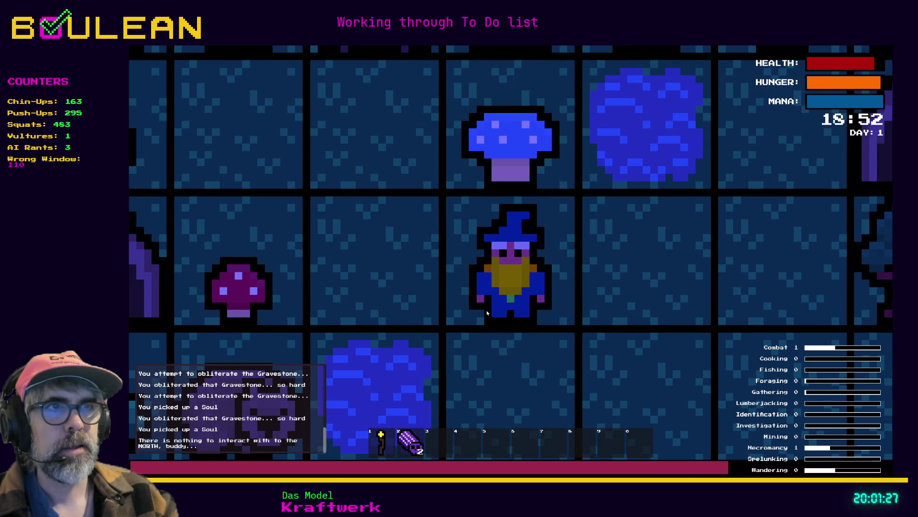
{"action": "key", "text": "space"}
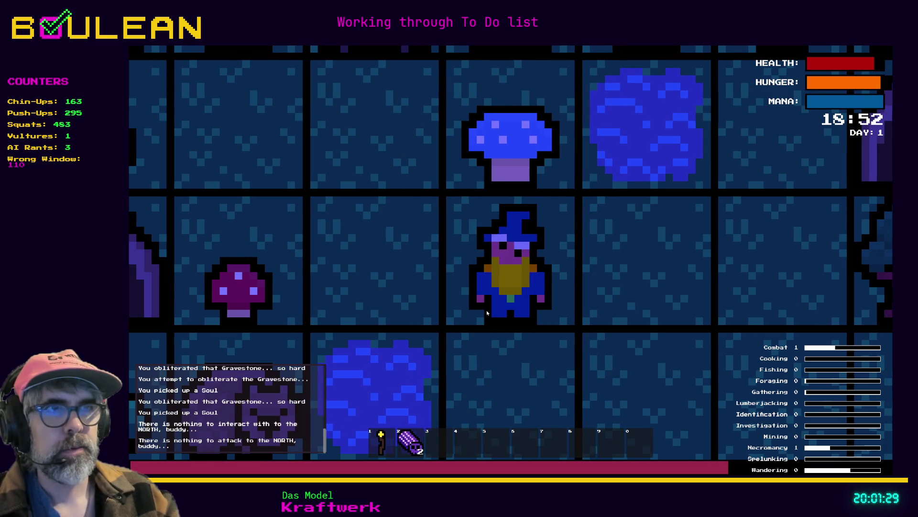
Step: Move beside the water and fish it, catching a Darwinnin and a Vex667
{"action": "key", "text": "Right"}
{"action": "key", "text": "Left"}
{"action": "key", "text": "e"}
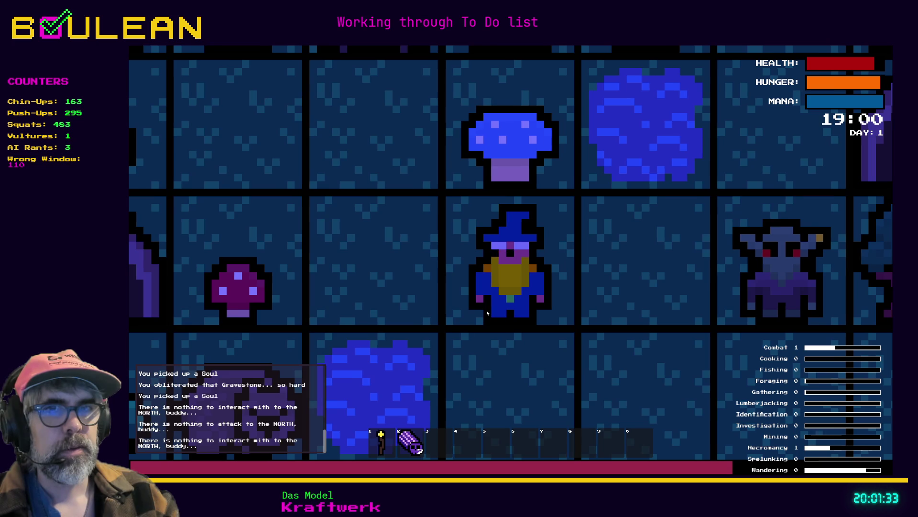
{"action": "key", "text": "e"}
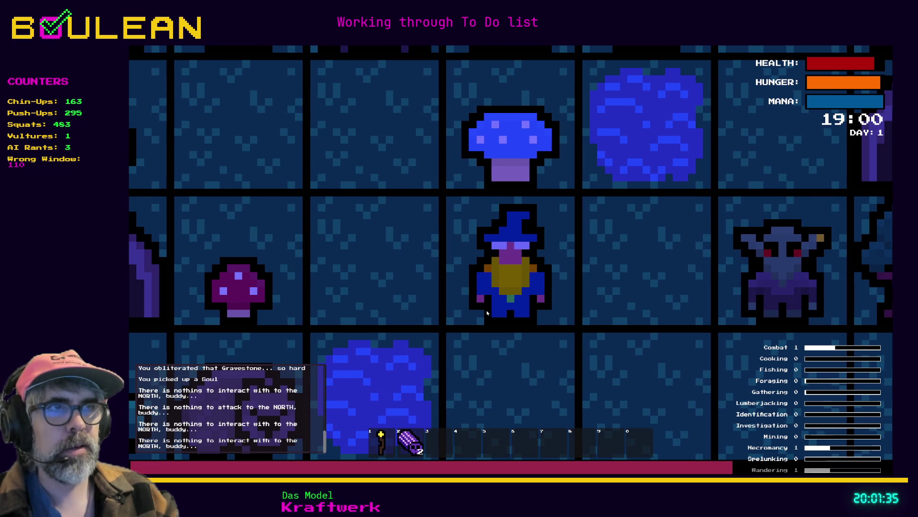
{"action": "key", "text": "Right"}
{"action": "key", "text": "e"}
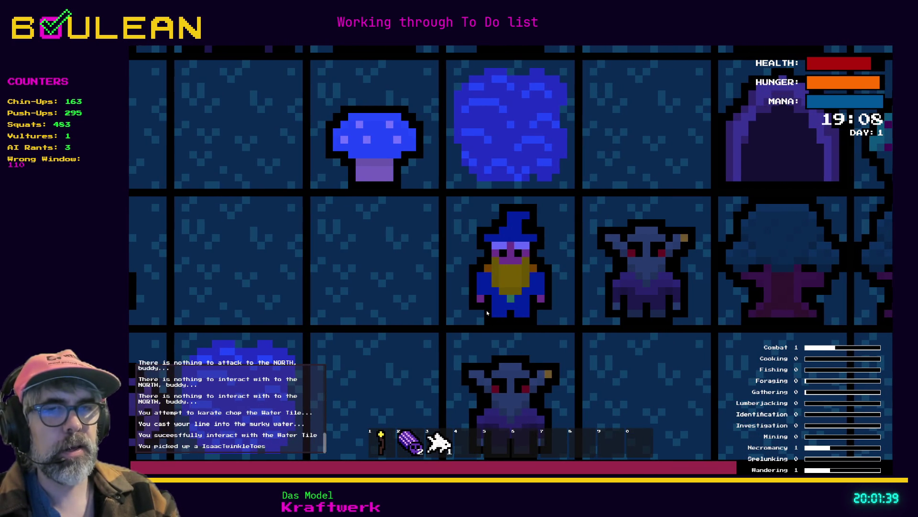
{"action": "key", "text": "e"}
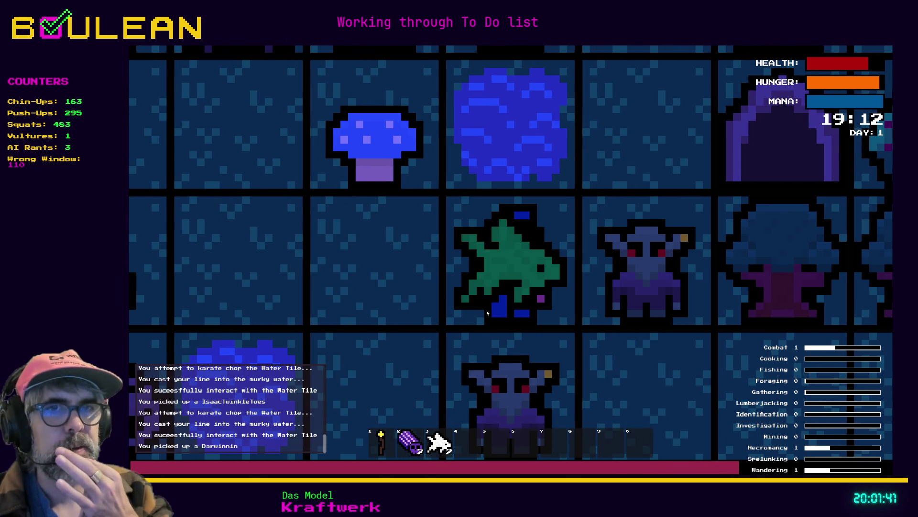
{"action": "key", "text": "e"}
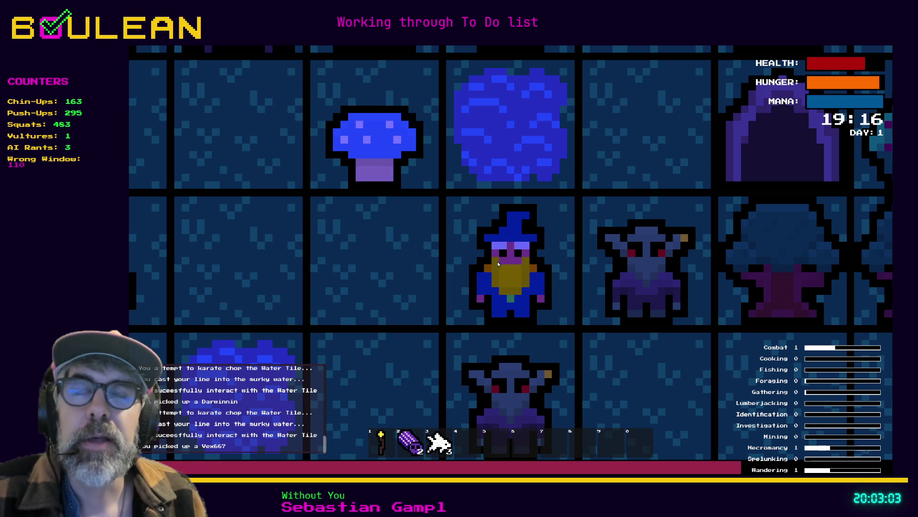
Step: Kill the goblins right of and below the wizard, then strike the east gravestone
{"action": "key", "text": "Right"}
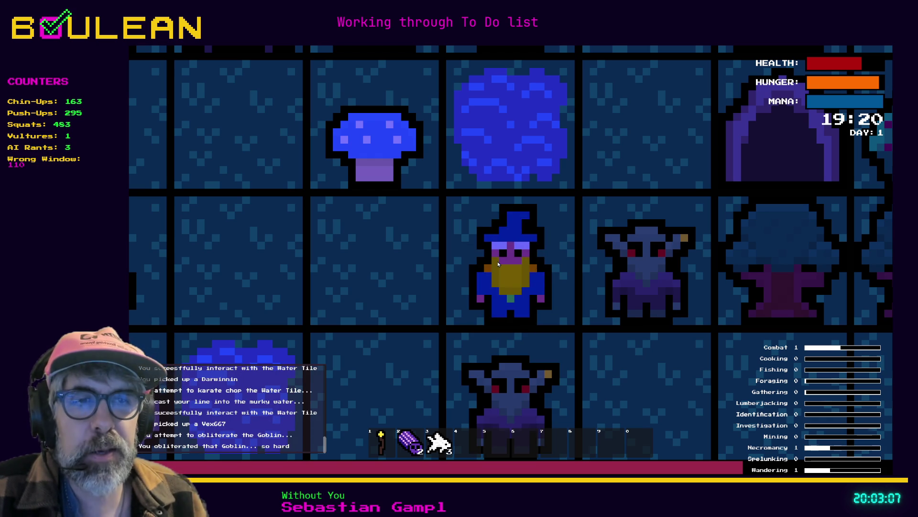
{"action": "key", "text": "Right"}
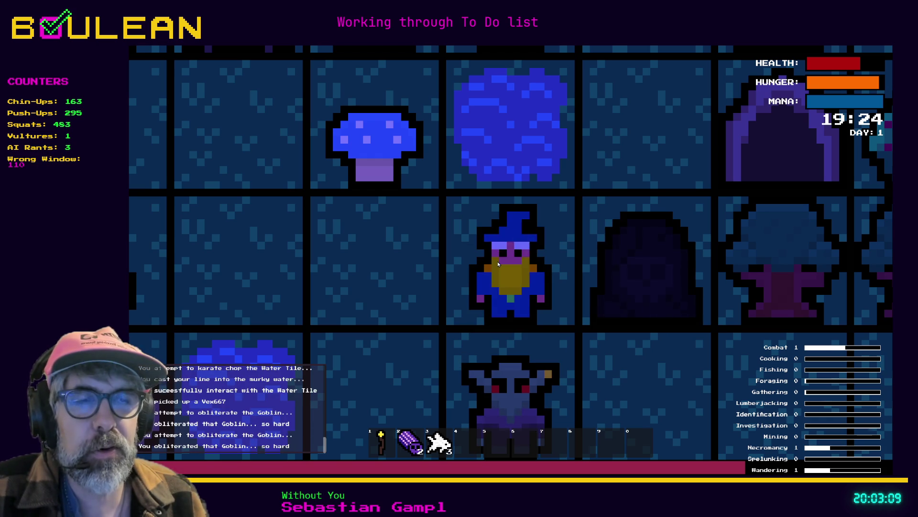
{"action": "key", "text": "Down"}
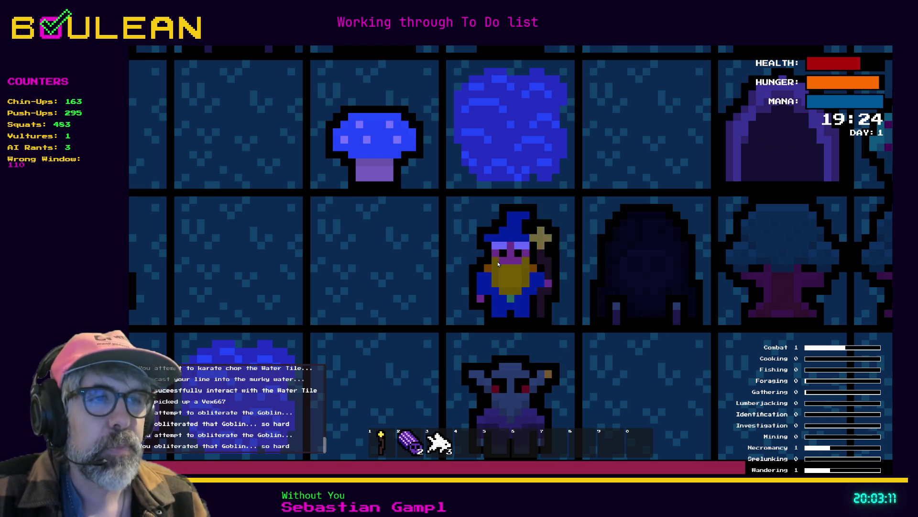
{"action": "key", "text": "Down"}
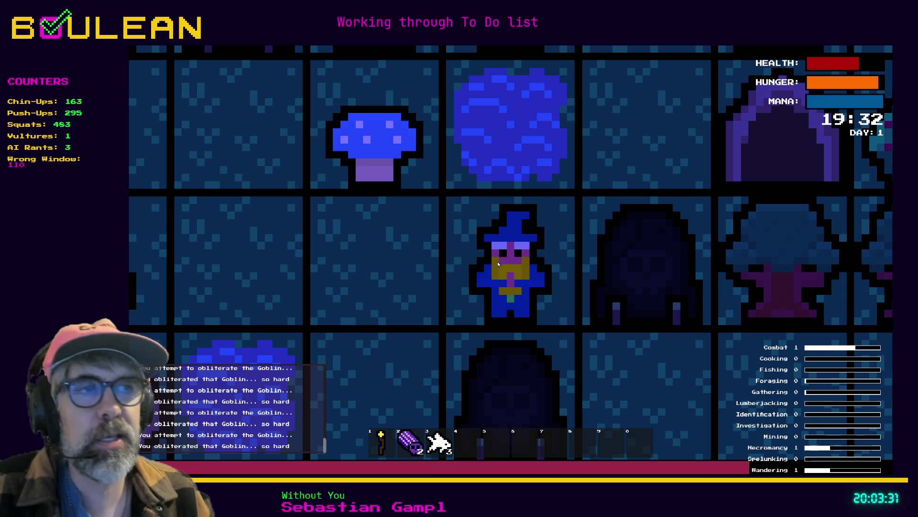
{"action": "key", "text": "Right"}
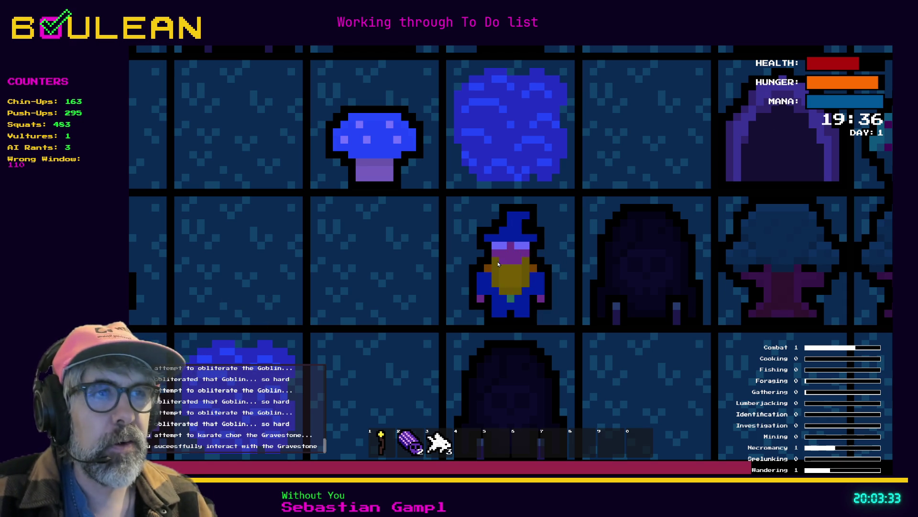
{"action": "key", "text": "Right"}
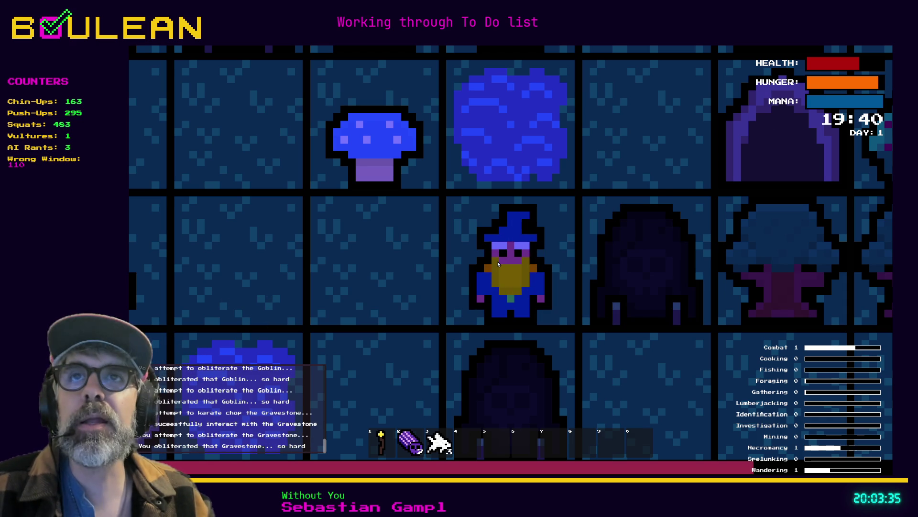
{"action": "key", "text": "Right"}
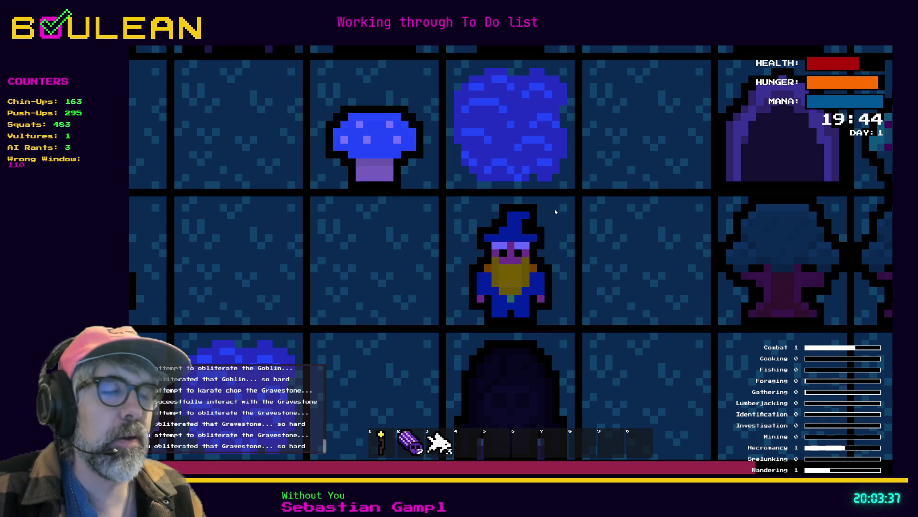
Step: Zoom out to watch the wizard idle, then stop the game and return to the script
{"action": "scroll", "coordinate": [602, 228], "scroll_direction": "down", "scroll_amount": 2}
{"action": "scroll", "coordinate": [602, 228], "scroll_direction": "down", "scroll_amount": 1}
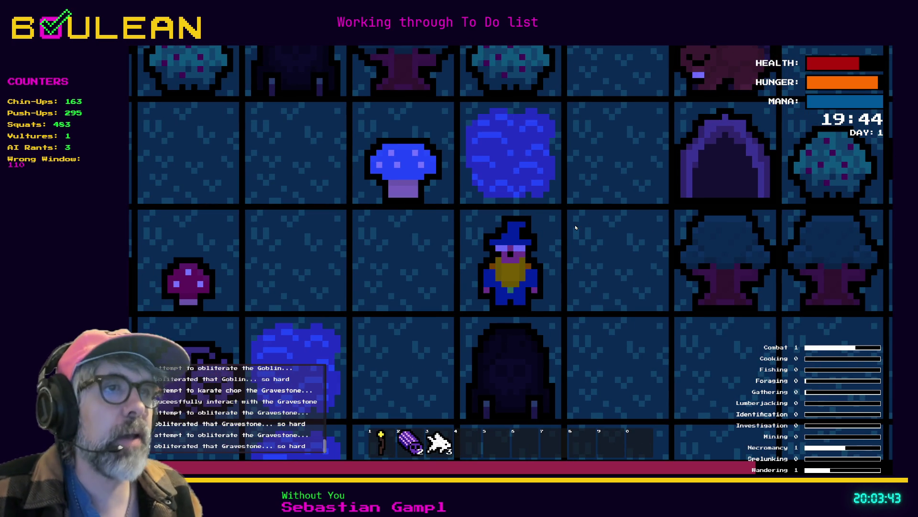
{"action": "scroll", "coordinate": [576, 227], "scroll_direction": "down", "scroll_amount": 1}
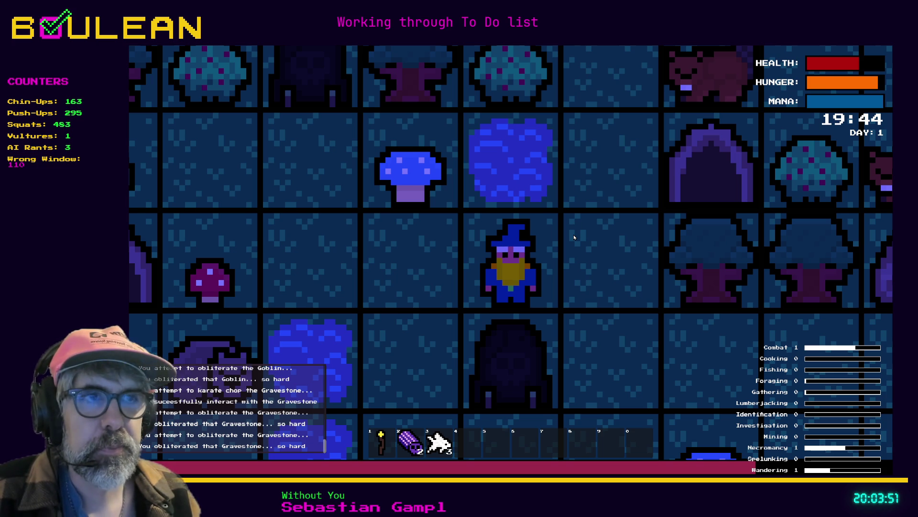
{"action": "key", "text": "Escape"}
{"action": "left_click", "coordinate": [592, 257]}
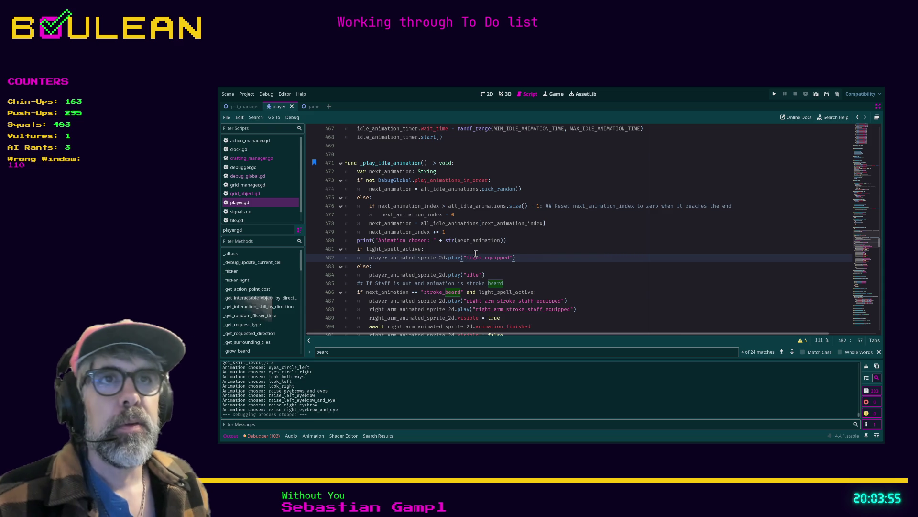
Step: Review _play_idle_animation and insert a blank line after the stroke_beard comment on line 485
{"action": "scroll", "coordinate": [476, 253], "scroll_direction": "down", "scroll_amount": 2}
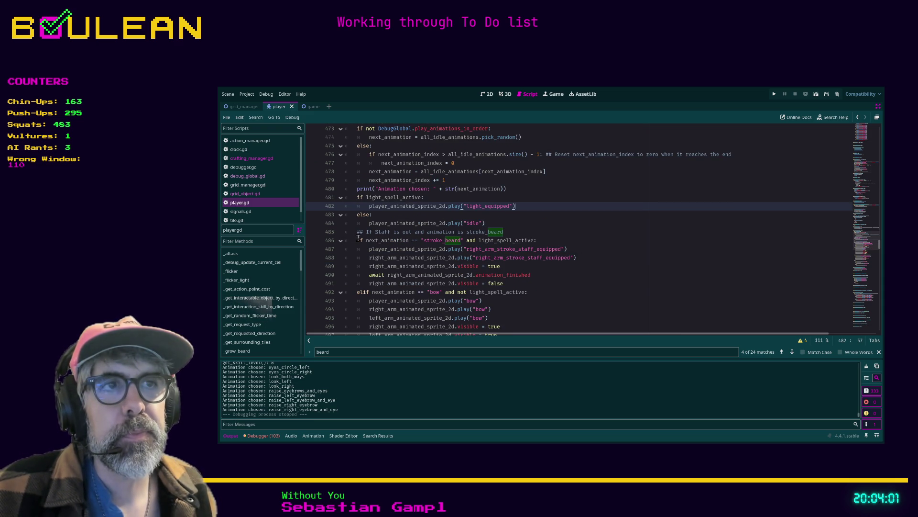
{"action": "left_click", "coordinate": [366, 249]}
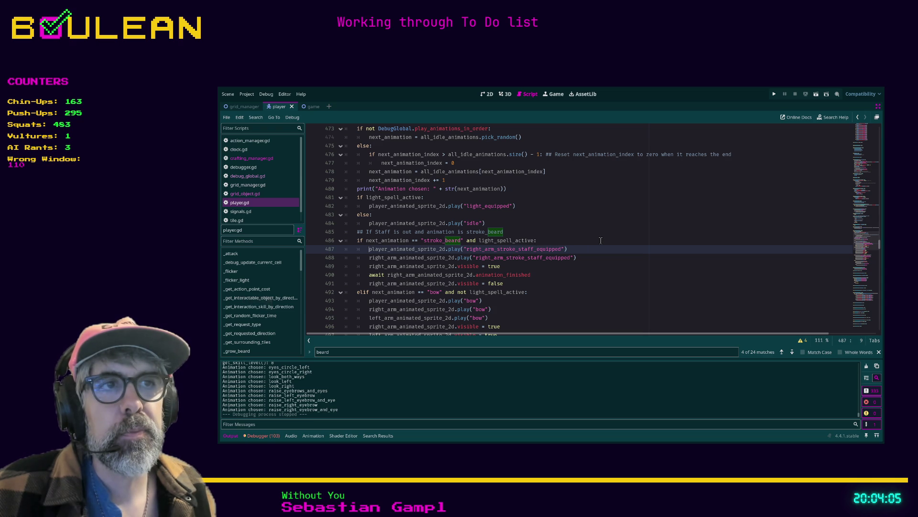
{"action": "scroll", "coordinate": [594, 241], "scroll_direction": "down", "scroll_amount": 9}
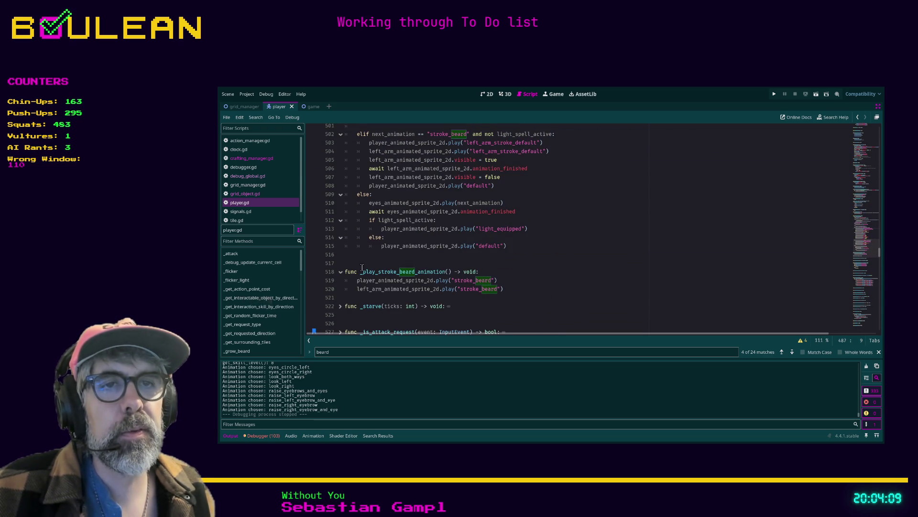
{"action": "left_click", "coordinate": [352, 297]}
{"action": "scroll", "coordinate": [417, 290], "scroll_direction": "up", "scroll_amount": 8}
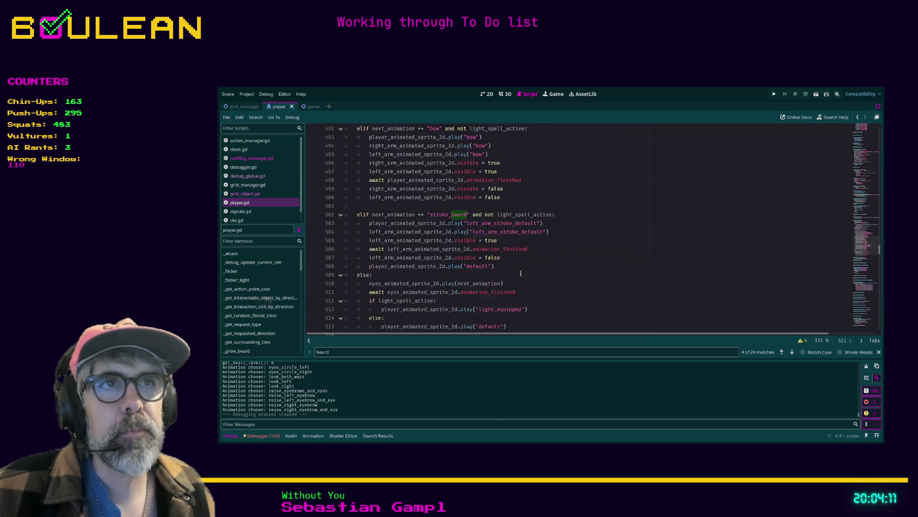
{"action": "scroll", "coordinate": [521, 273], "scroll_direction": "up", "scroll_amount": 3}
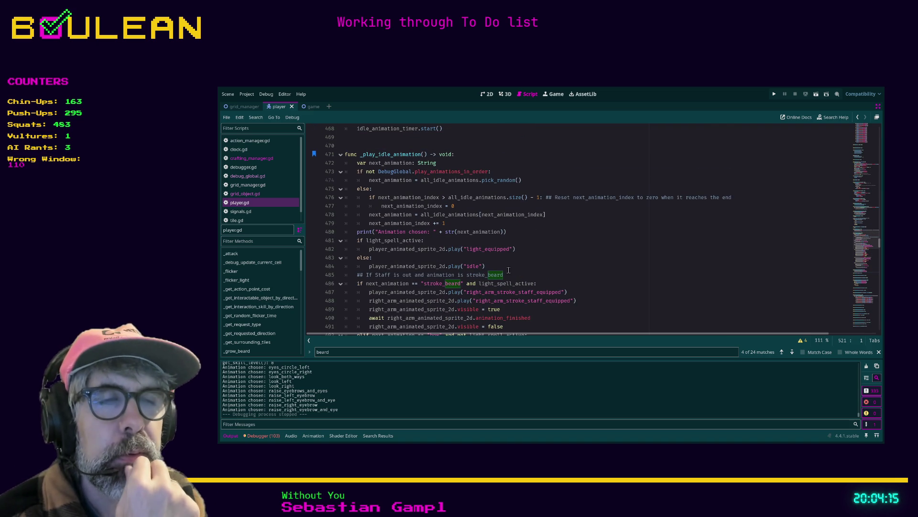
{"action": "scroll", "coordinate": [464, 260], "scroll_direction": "down", "scroll_amount": 2}
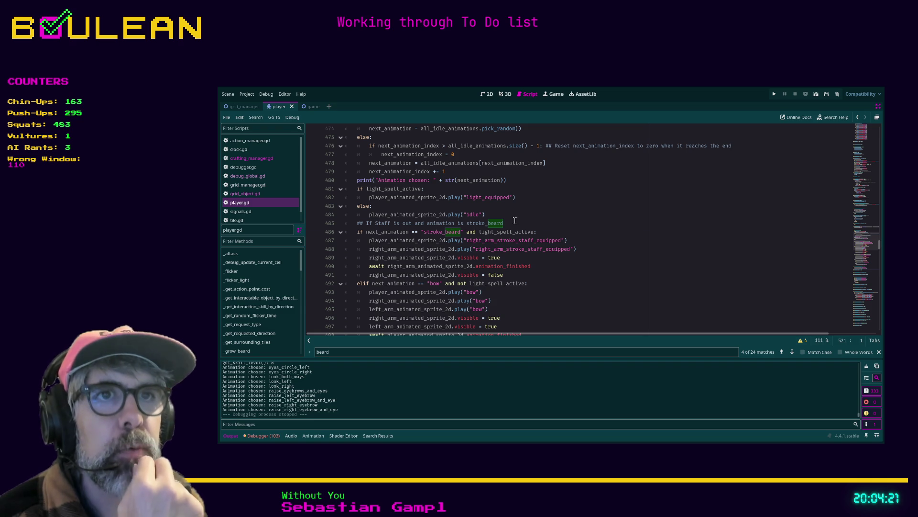
{"action": "left_click", "coordinate": [539, 223]}
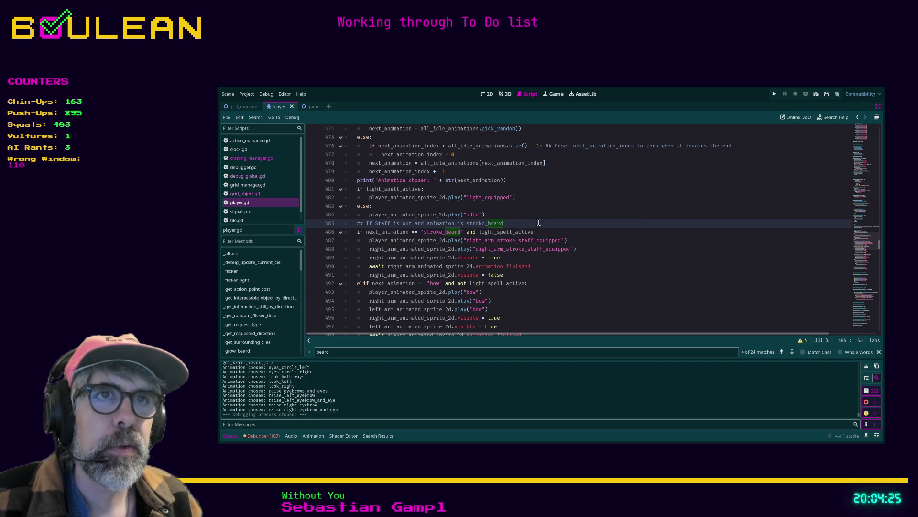
{"action": "key", "text": "Return"}
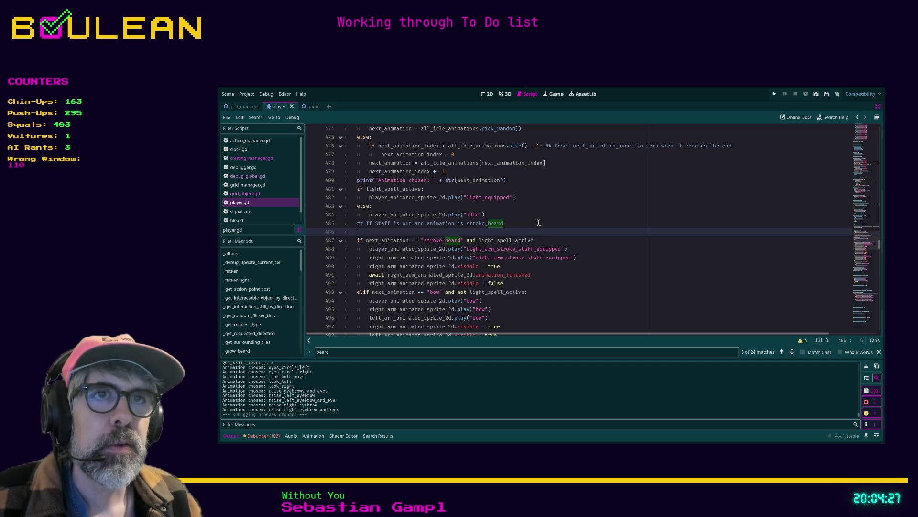
Step: Add an if next_animation == "stroke_beard": block that calls _process_beard_stroking_anim()
{"action": "type", "text": "if n"}
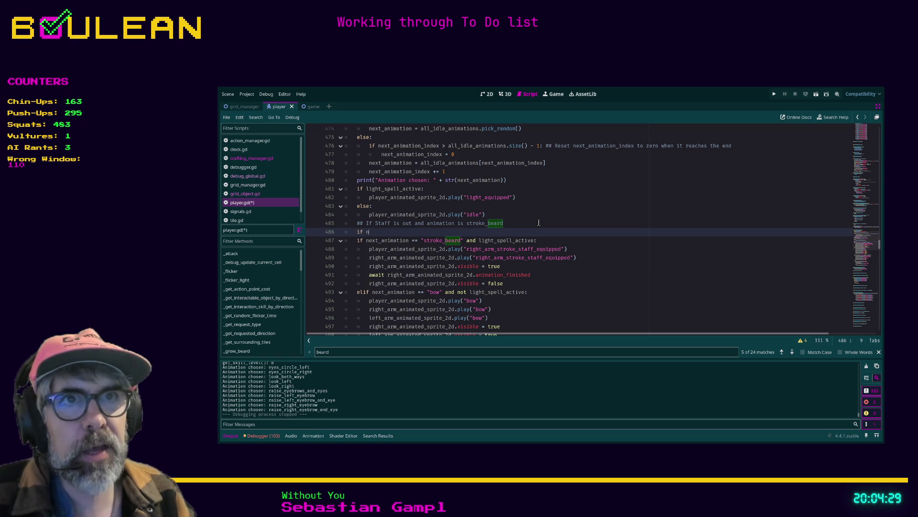
{"action": "type", "text": "tion == \"stroke_beard"}
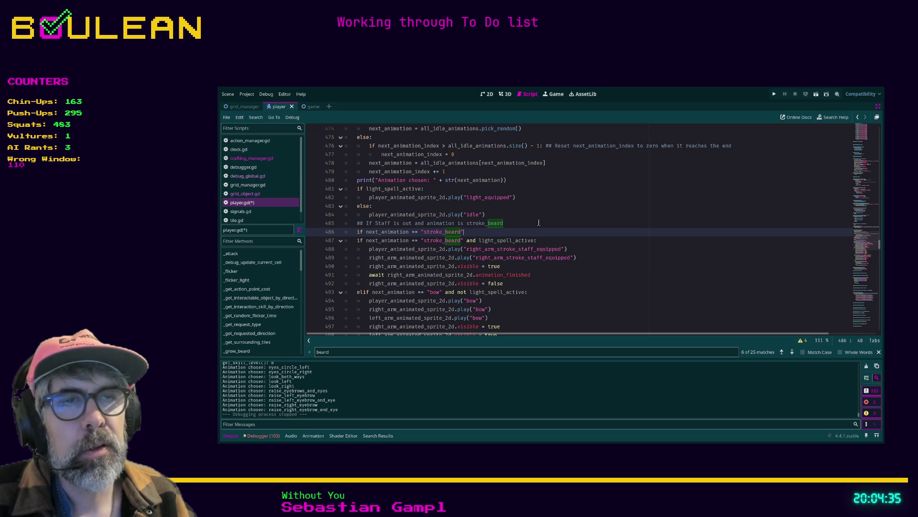
{"action": "type", "text": ":"}
{"action": "key", "text": "Return"}
{"action": "type", "text": "_ha"}
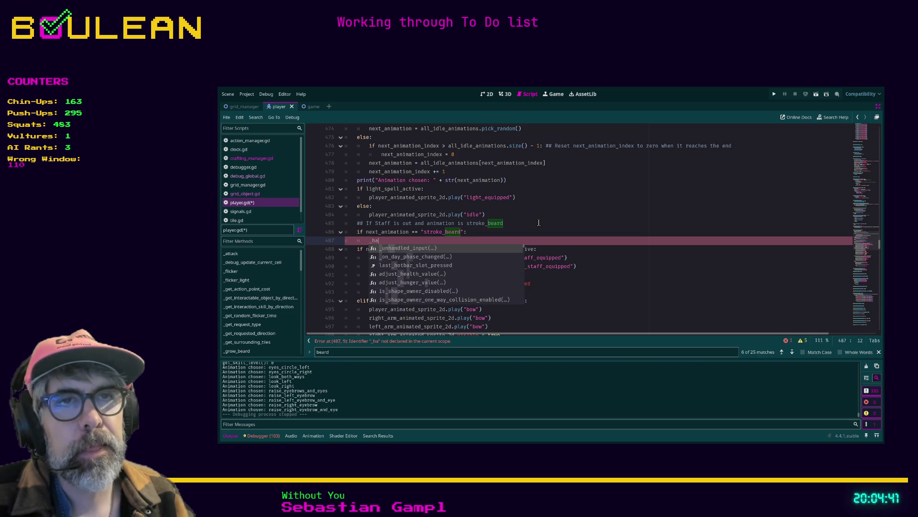
{"action": "key", "text": "BackSpace"}
{"action": "key", "text": "BackSpace"}
{"action": "type", "text": "process_"}
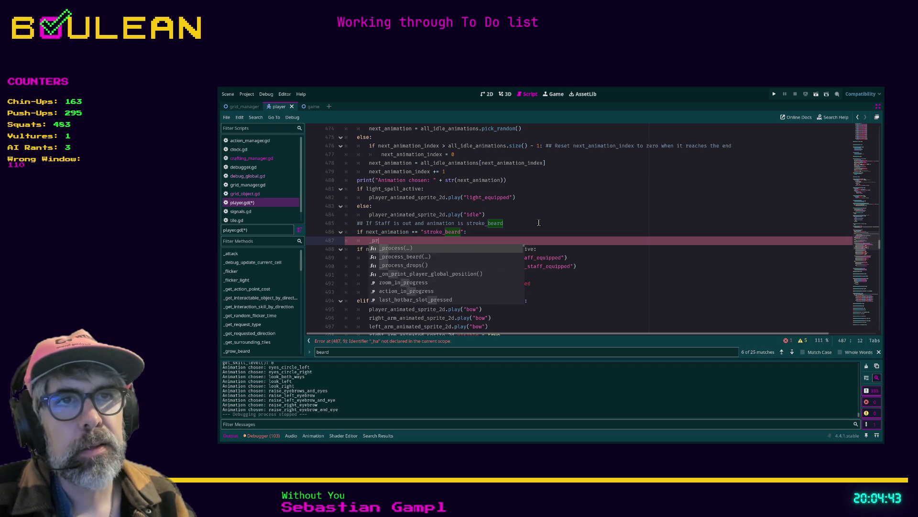
{"action": "type", "text": "beard_"}
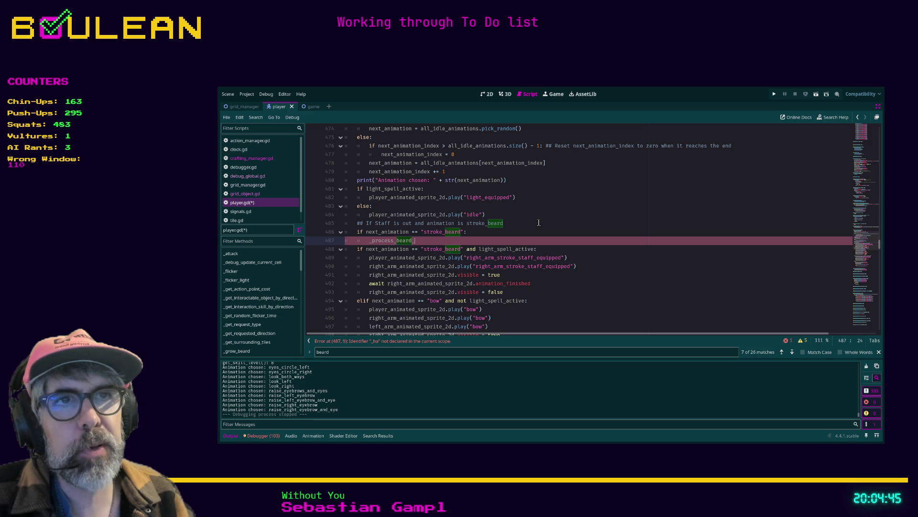
{"action": "type", "text": "stroking_anim"}
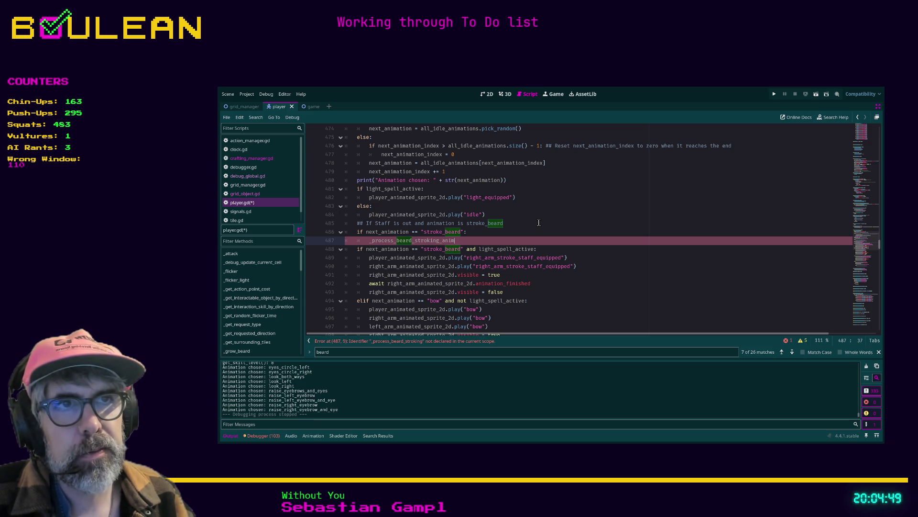
{"action": "type", "text": "()"}
{"action": "key", "text": "shift+Home"}
{"action": "key", "text": "shift+Home"}
{"action": "key", "text": "ctrl+c"}
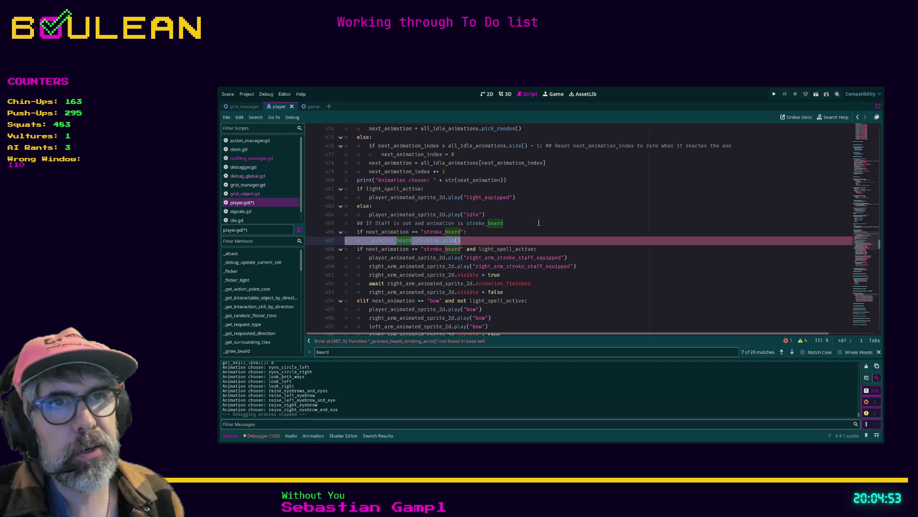
Step: Fold the elif stroke_beard block at line 504 and the else block at line 511
{"action": "scroll", "coordinate": [482, 230], "scroll_direction": "down", "scroll_amount": 5}
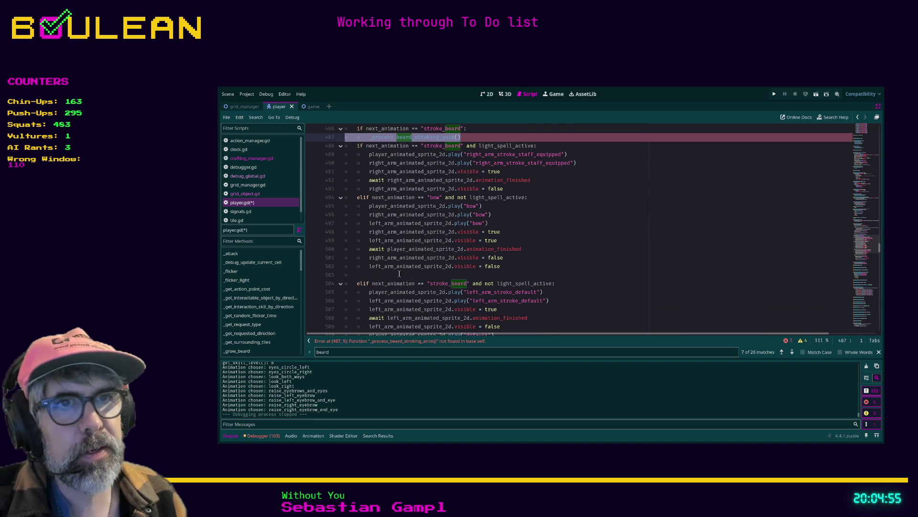
{"action": "left_click", "coordinate": [340, 207]}
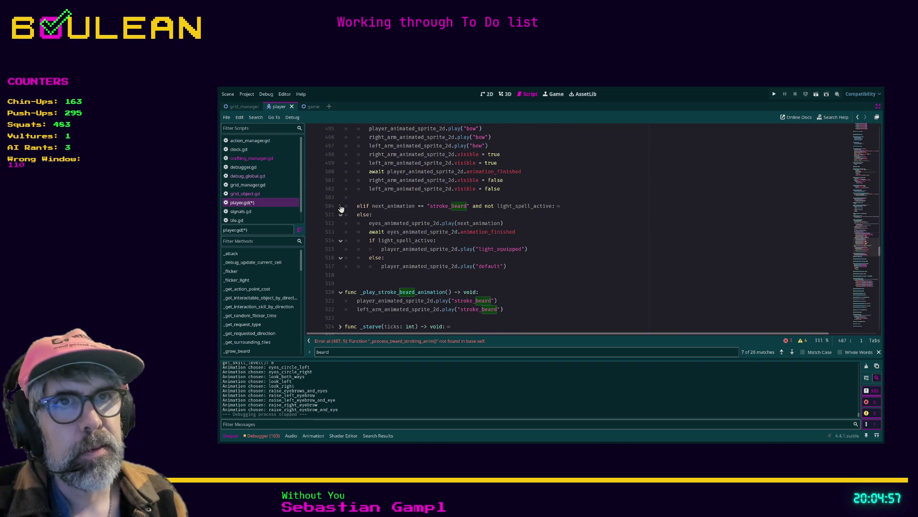
{"action": "left_click", "coordinate": [341, 215]}
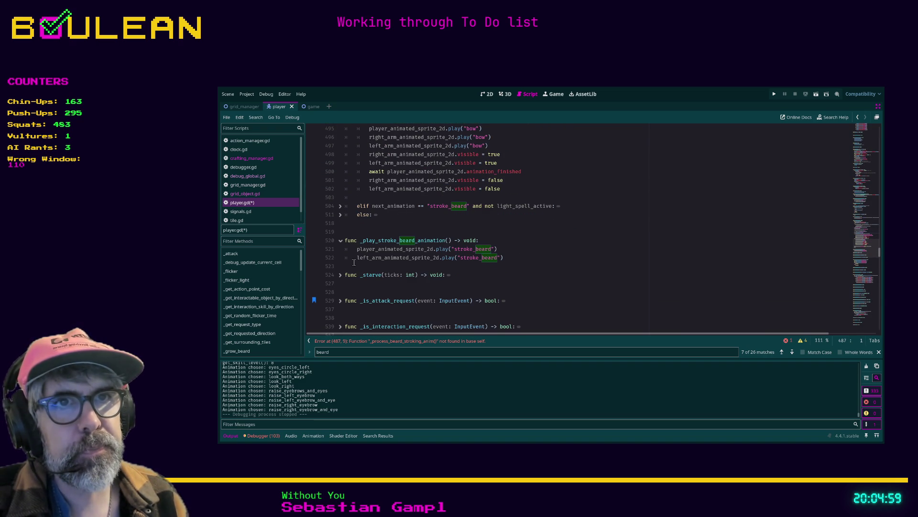
{"action": "left_click", "coordinate": [354, 232]}
Step: Declare func _process_beard_stroking_anim() -> void: on line 520 above _play_stroke_beard_animation
{"action": "key", "text": "Return"}
{"action": "key", "text": "Return"}
{"action": "key", "text": "Return"}
{"action": "key", "text": "Up"}
{"action": "key", "text": "Up"}
{"action": "key", "text": "Up"}
{"action": "key", "text": "Tab"}
{"action": "key", "text": "Tab"}
{"action": "key", "text": "ctrl+v"}
{"action": "key", "text": "shift+Tab"}
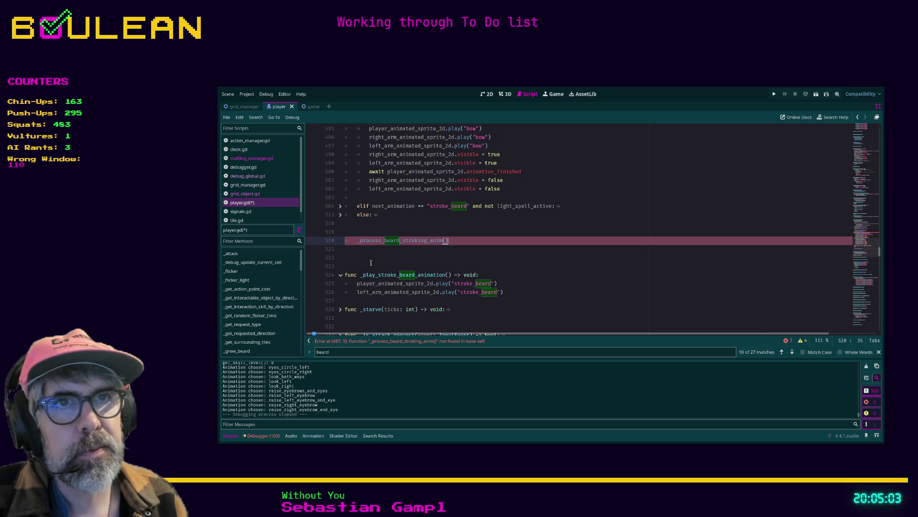
{"action": "key", "text": "Home"}
{"action": "type", "text": "func"}
{"action": "key", "text": "End"}
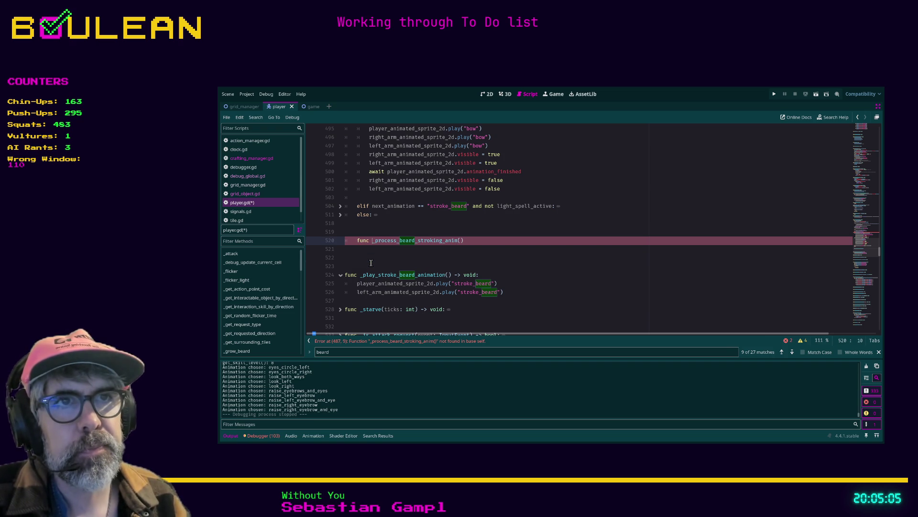
{"action": "type", "text": "-"}
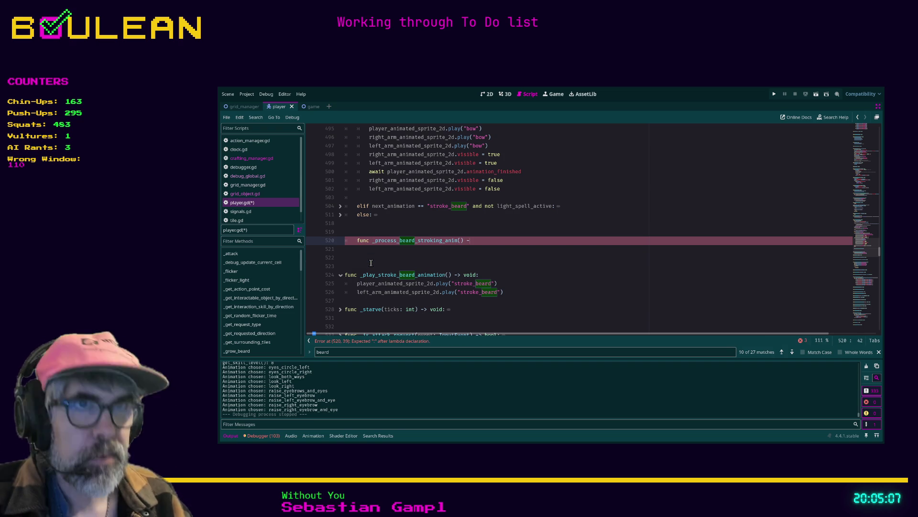
{"action": "type", "text": "> void:"}
{"action": "key", "text": "Return"}
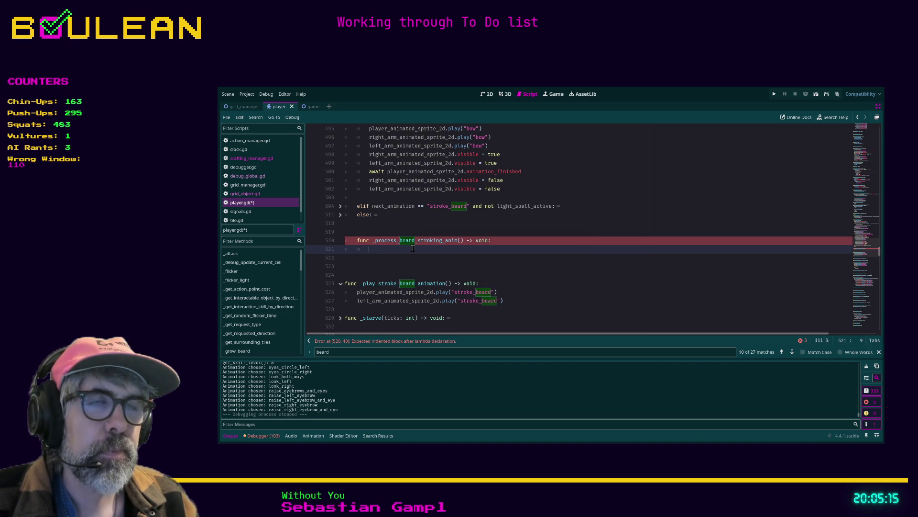
{"action": "scroll", "coordinate": [475, 240], "scroll_direction": "up", "scroll_amount": 4}
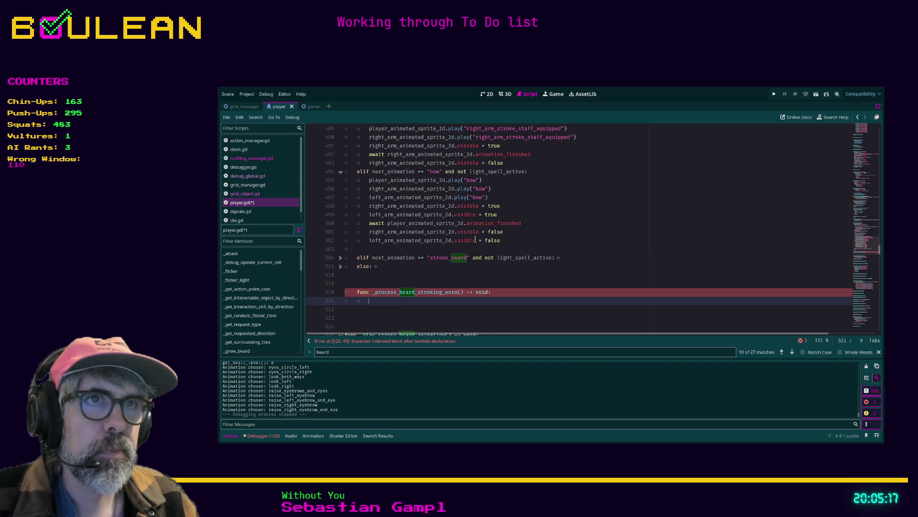
{"action": "scroll", "coordinate": [475, 240], "scroll_direction": "up", "scroll_amount": 1}
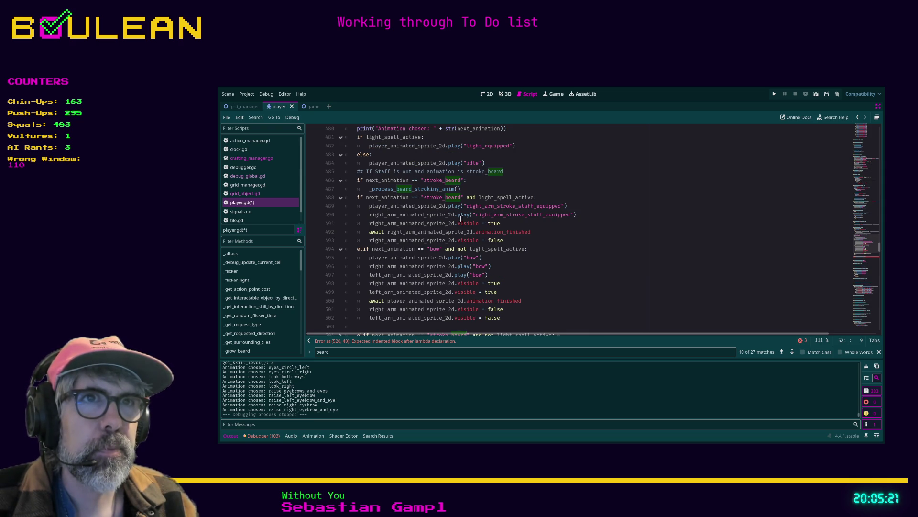
Step: Comment out the staff stroke_beard block (lines 488–493) and paste it into the new function
{"action": "left_click", "coordinate": [510, 241]}
{"action": "left_click_drag", "start_coordinate": [510, 241], "coordinate": [331, 197]}
{"action": "key", "text": "ctrl+c"}
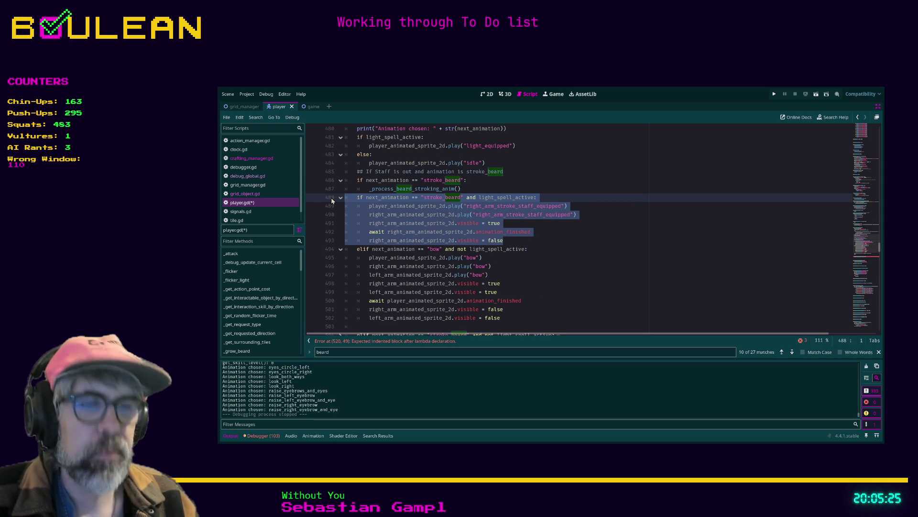
{"action": "key", "text": "ctrl+k"}
{"action": "scroll", "coordinate": [334, 222], "scroll_direction": "down", "scroll_amount": 4}
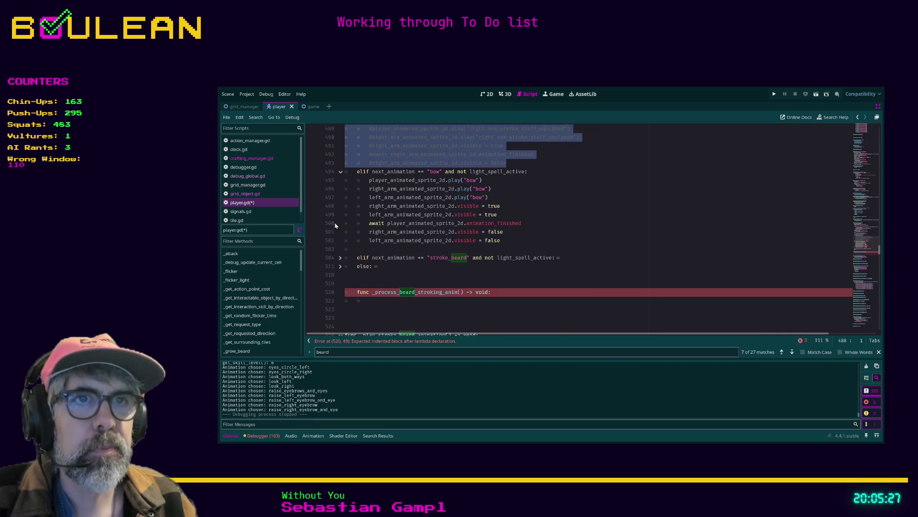
{"action": "left_click", "coordinate": [370, 275]}
{"action": "key", "text": "BackSpace"}
{"action": "key", "text": "ctrl+v"}
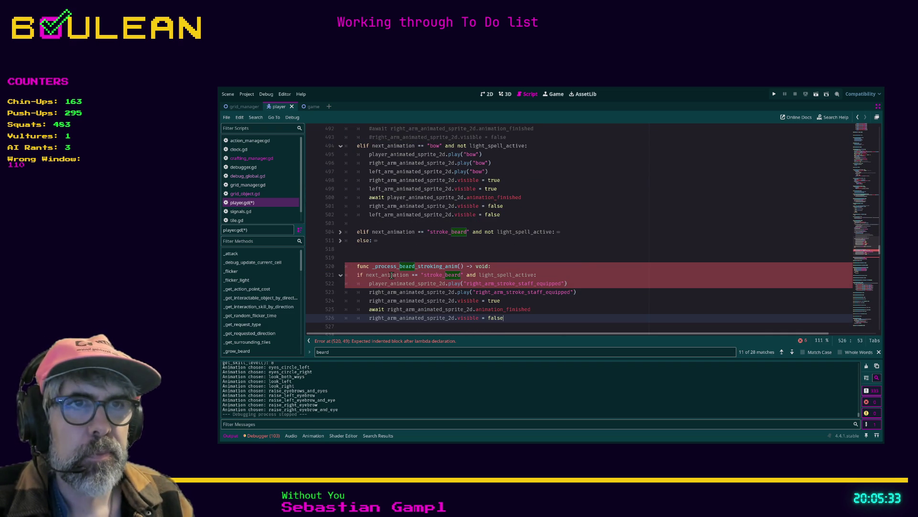
Step: Delete the stroke_beard comparison so line 521 tests only light_spell_active
{"action": "scroll", "coordinate": [391, 276], "scroll_direction": "up", "scroll_amount": 5}
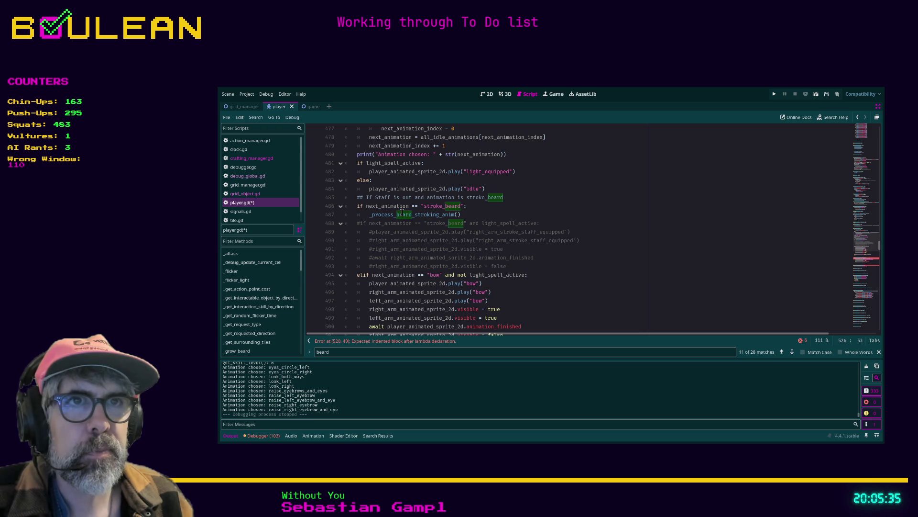
{"action": "scroll", "coordinate": [417, 212], "scroll_direction": "down", "scroll_amount": 7}
{"action": "scroll", "coordinate": [421, 220], "scroll_direction": "up", "scroll_amount": 7}
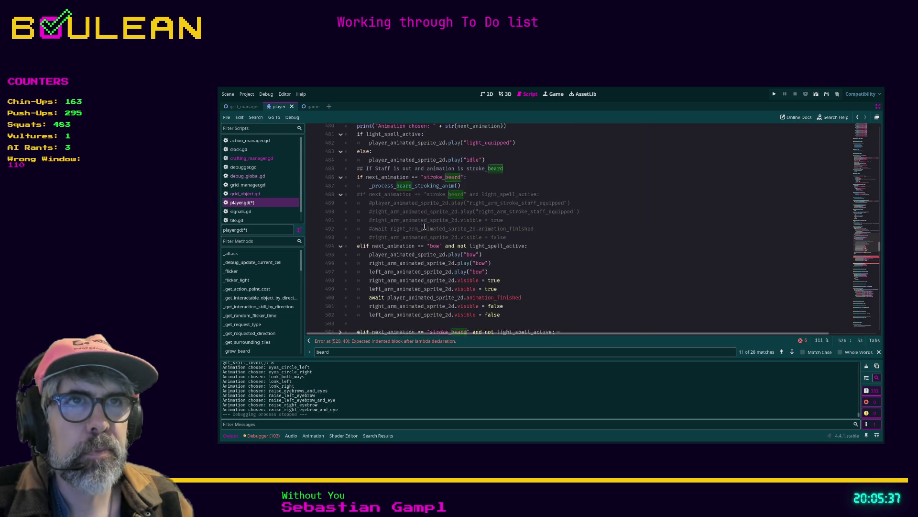
{"action": "scroll", "coordinate": [435, 216], "scroll_direction": "down", "scroll_amount": 5}
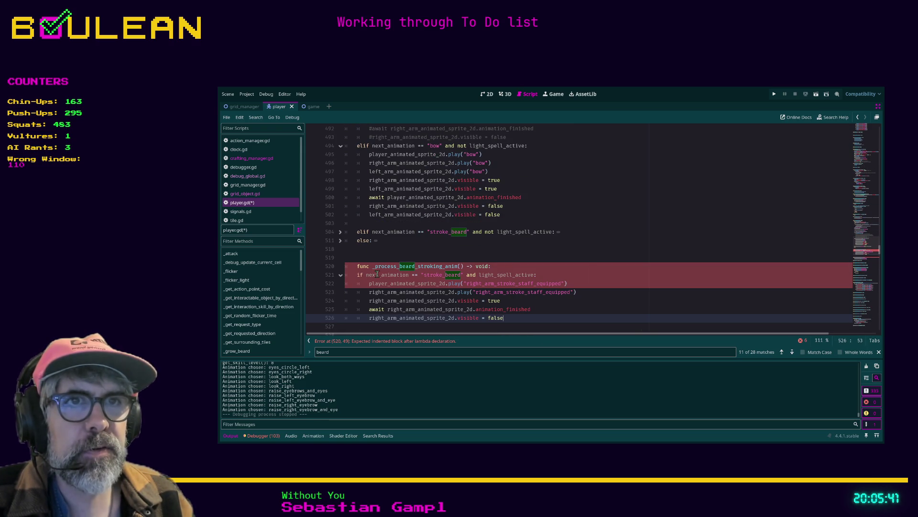
{"action": "left_click_drag", "start_coordinate": [367, 275], "coordinate": [477, 276]}
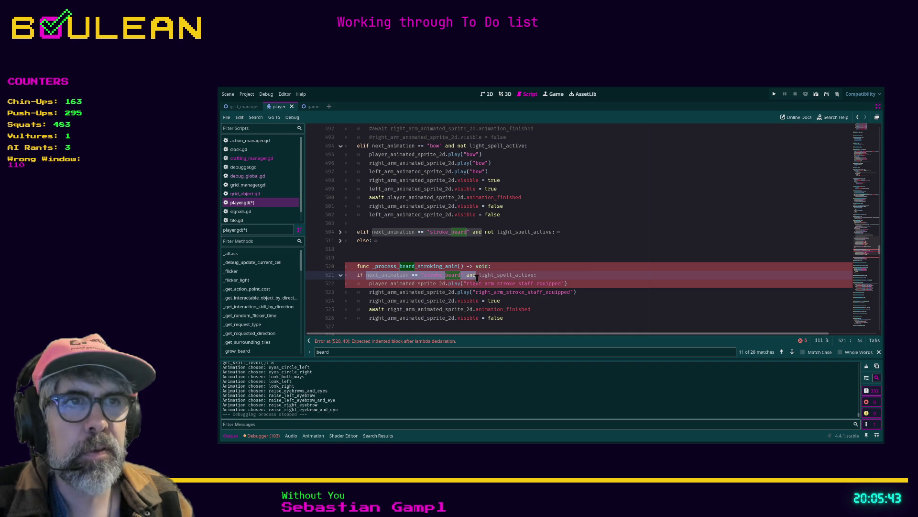
{"action": "key", "text": "BackSpace"}
{"action": "key", "text": "BackSpace"}
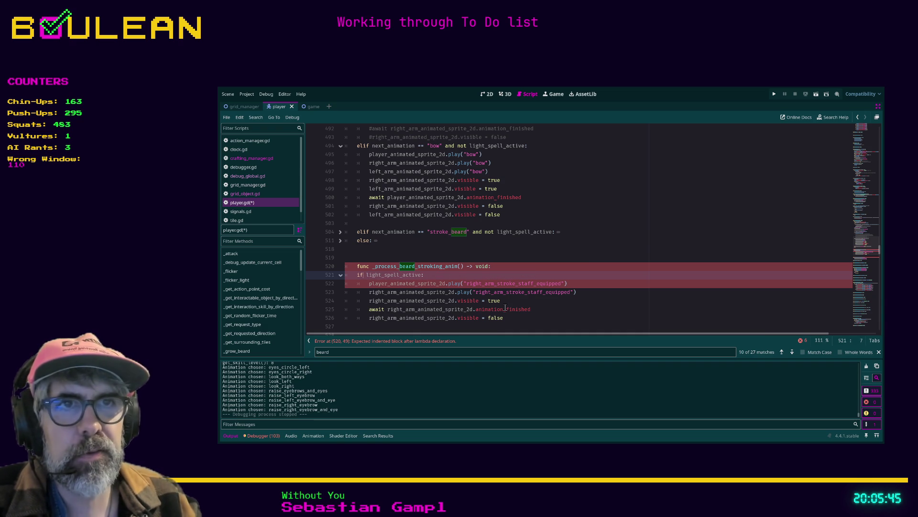
{"action": "scroll", "coordinate": [489, 275], "scroll_direction": "down", "scroll_amount": 2}
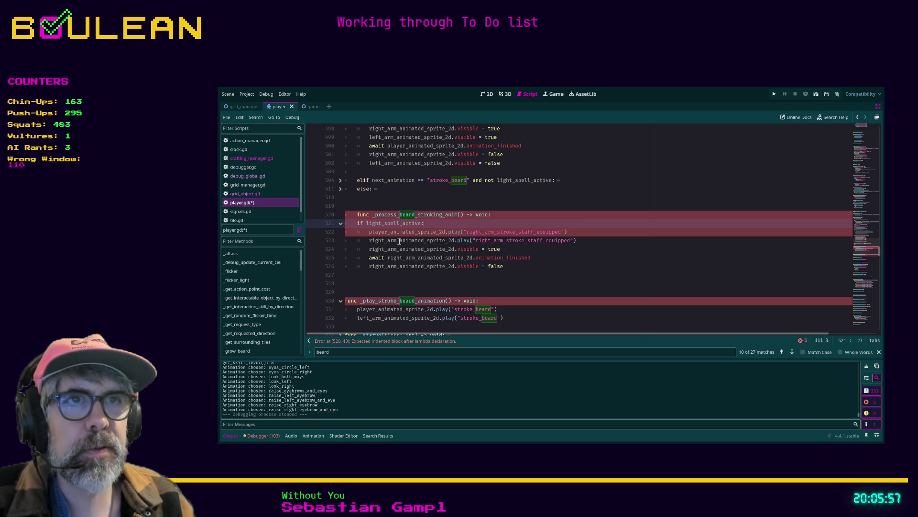
{"action": "left_click_drag", "start_coordinate": [507, 266], "coordinate": [354, 222]}
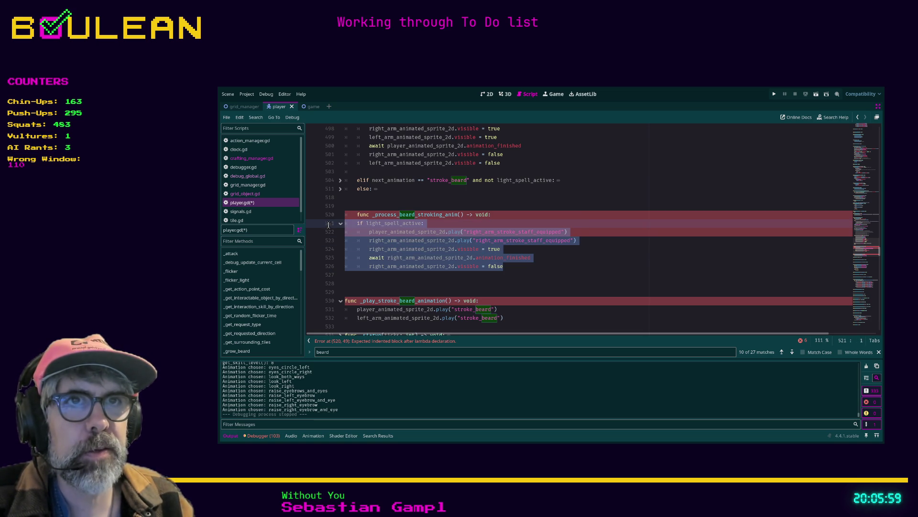
Step: Un-indent func _process_beard_stroking_anim on line 520 to top level, clearing its errors
{"action": "left_click", "coordinate": [354, 216]}
{"action": "key", "text": "BackSpace"}
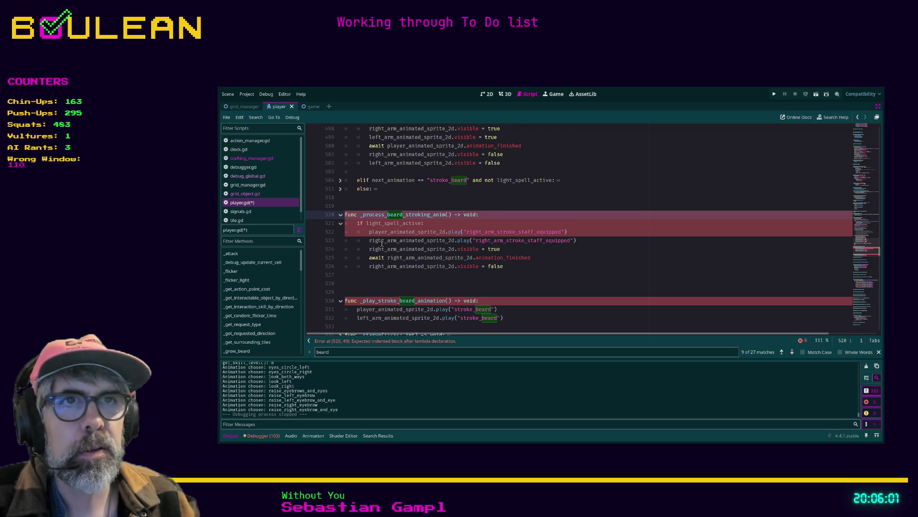
{"action": "left_click", "coordinate": [529, 287]}
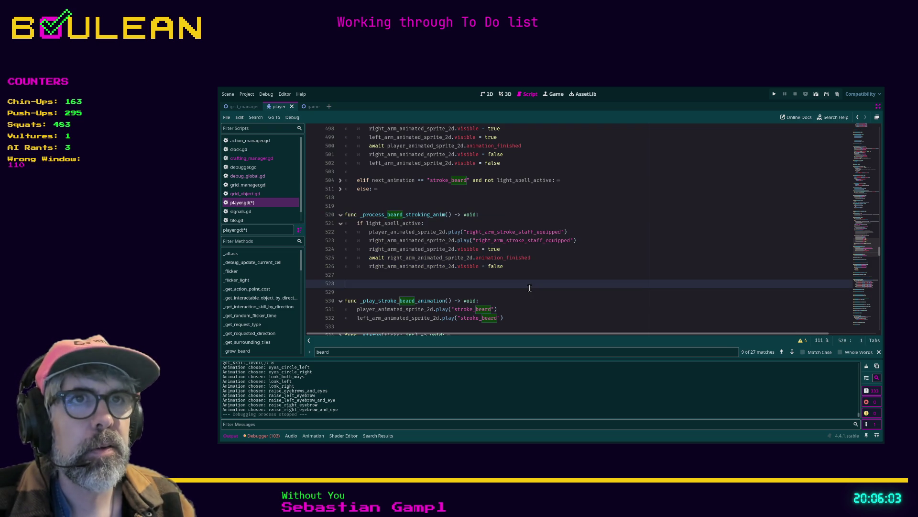
{"action": "scroll", "coordinate": [444, 245], "scroll_direction": "up", "scroll_amount": 2}
{"action": "scroll", "coordinate": [445, 245], "scroll_direction": "up", "scroll_amount": 5}
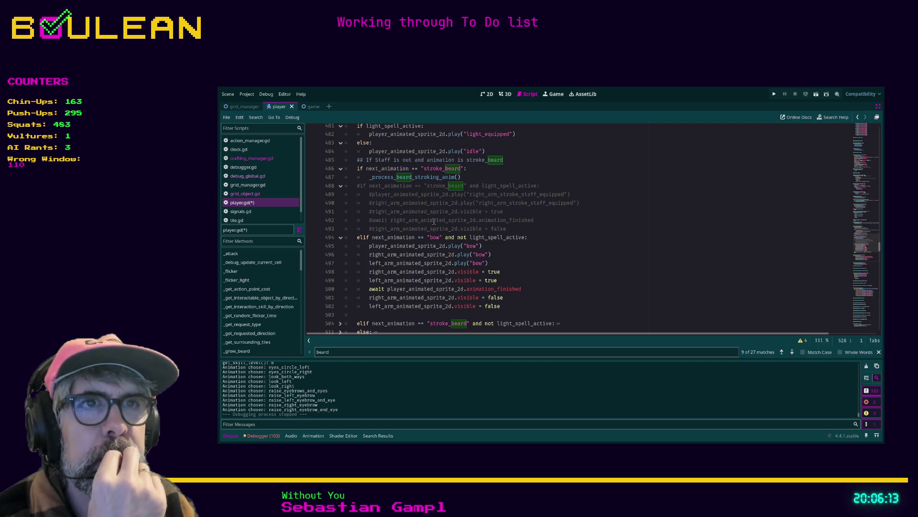
{"action": "scroll", "coordinate": [436, 226], "scroll_direction": "down", "scroll_amount": 1}
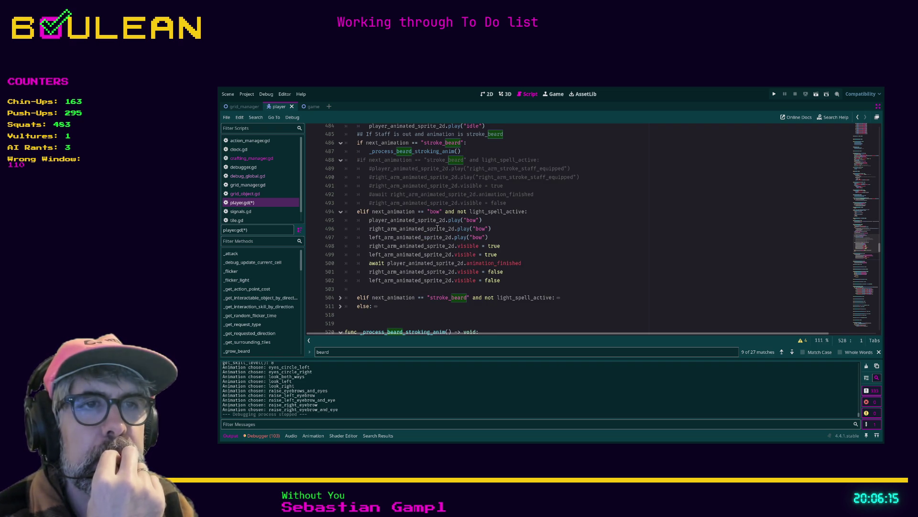
Step: Unfold the stroke_beard elif block at line 504 and start a new line after the function body
{"action": "left_click", "coordinate": [340, 298]}
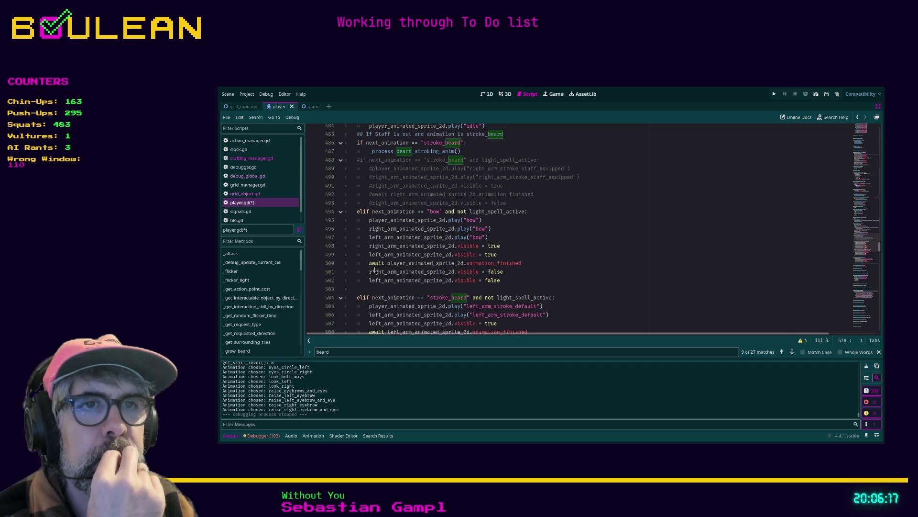
{"action": "scroll", "coordinate": [378, 265], "scroll_direction": "down", "scroll_amount": 3}
{"action": "scroll", "coordinate": [380, 265], "scroll_direction": "down", "scroll_amount": 3}
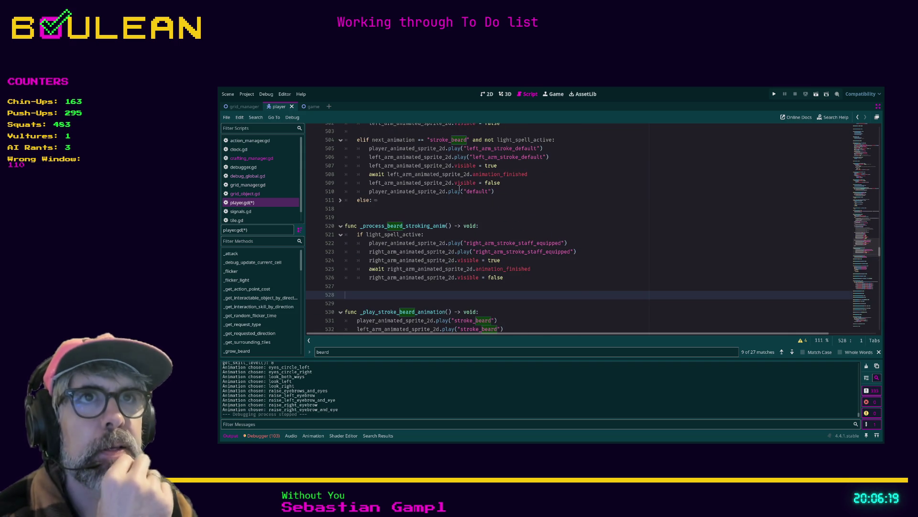
{"action": "left_click_drag", "start_coordinate": [366, 286], "coordinate": [357, 278]}
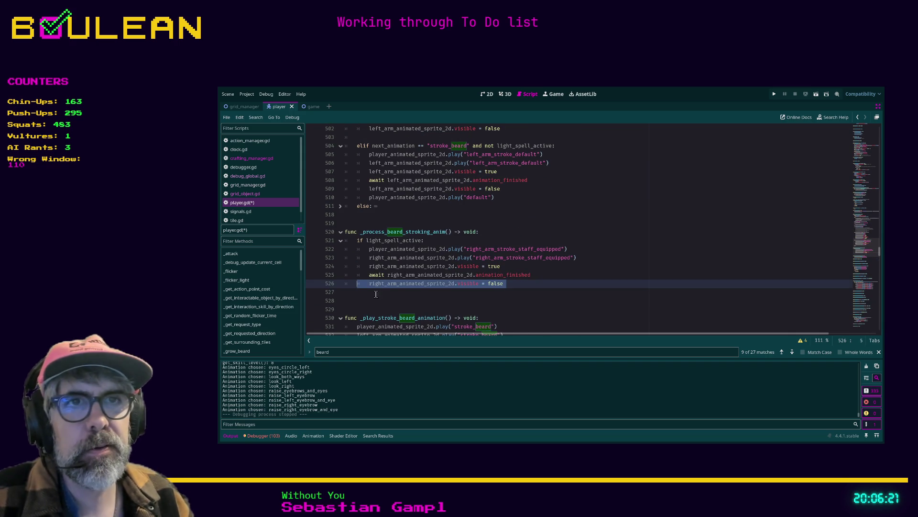
{"action": "left_click", "coordinate": [405, 296]}
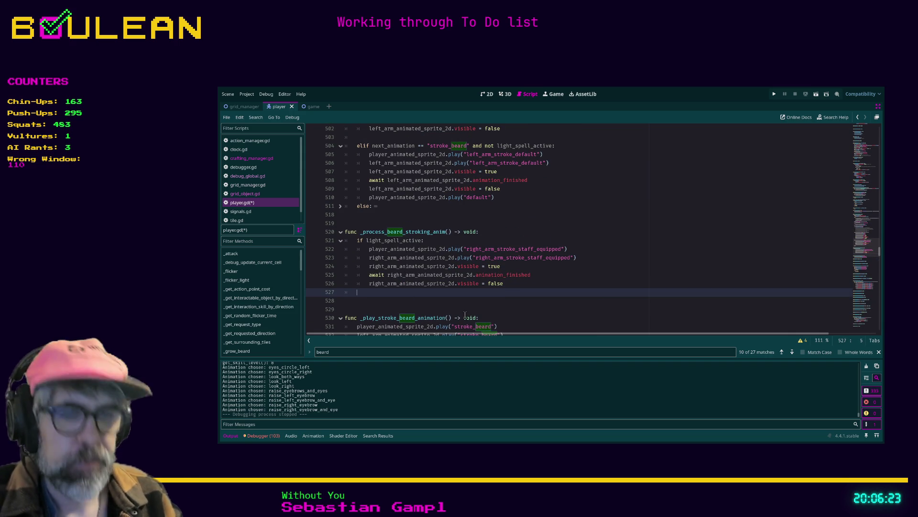
Step: Add an 'if not light_spell_active:' line at line 527
{"action": "type", "text": "if not likgh"}
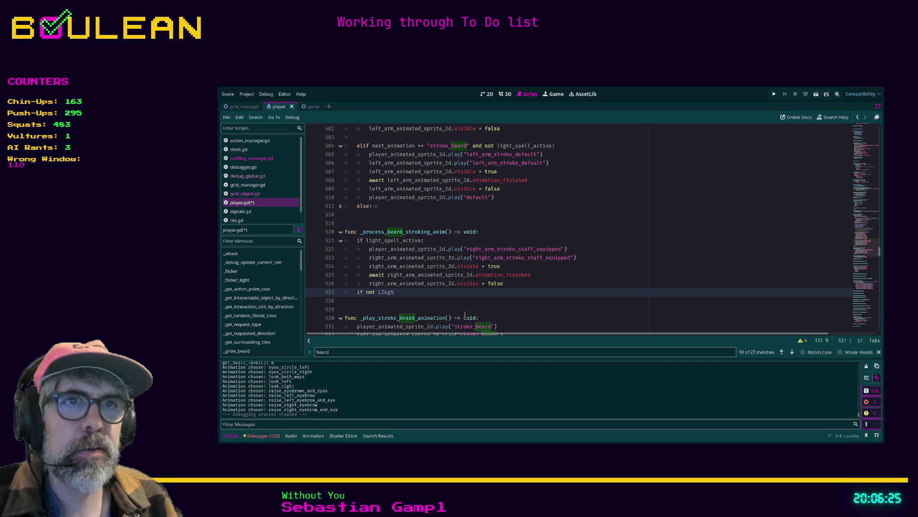
{"action": "key", "text": "BackSpace"}
{"action": "key", "text": "BackSpace"}
{"action": "key", "text": "BackSpace"}
{"action": "type", "text": "lig"}
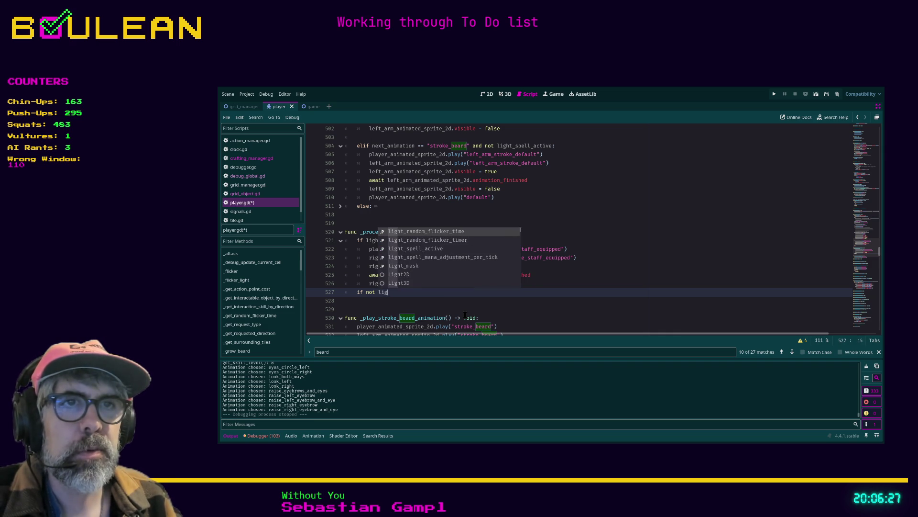
{"action": "type", "text": "ht_spell_active:"}
{"action": "key", "text": "Return"}
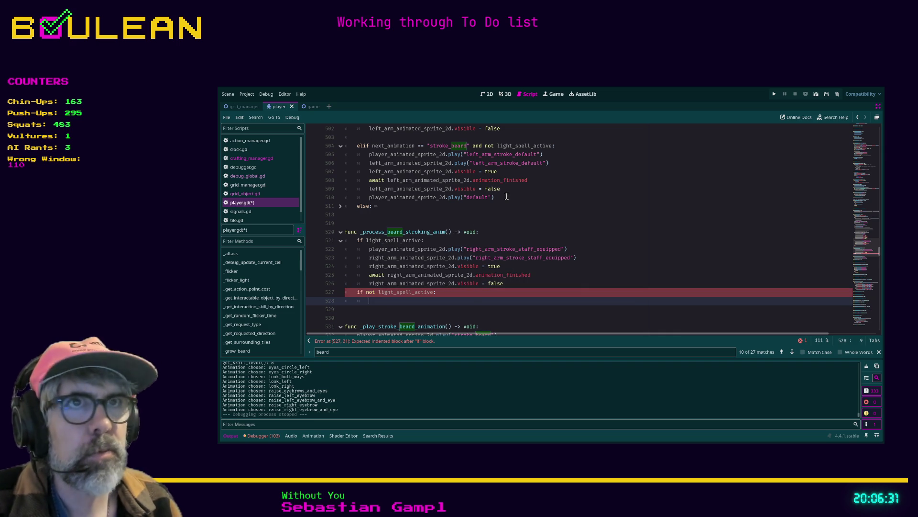
Step: Comment out the old stroke_beard elif block (lines 504–510) and paste it under the new if
{"action": "mouse_move", "coordinate": [506, 197]}
{"action": "left_mouse_down"}
{"action": "mouse_move", "coordinate": [364, 188]}
{"action": "mouse_move", "coordinate": [325, 156]}
{"action": "left_mouse_up"}
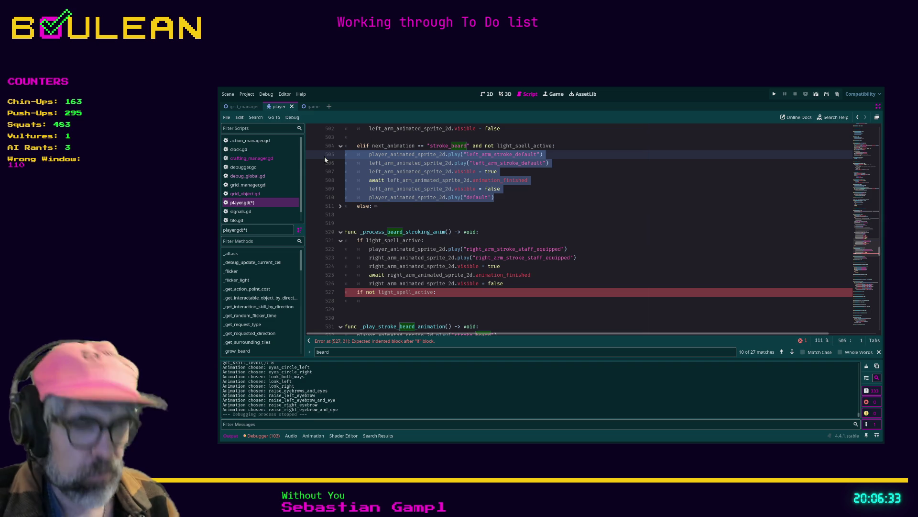
{"action": "key", "text": "shift+Up"}
{"action": "key", "text": "ctrl+k"}
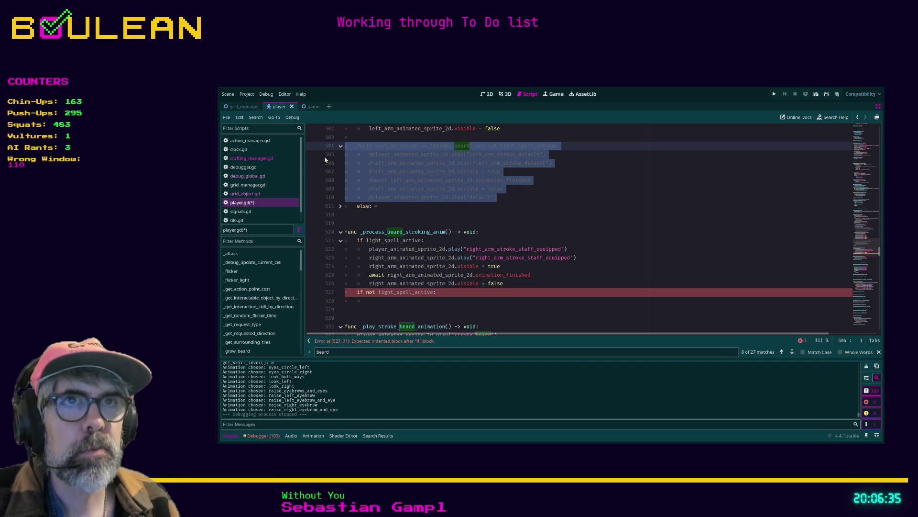
{"action": "left_click", "coordinate": [367, 299]}
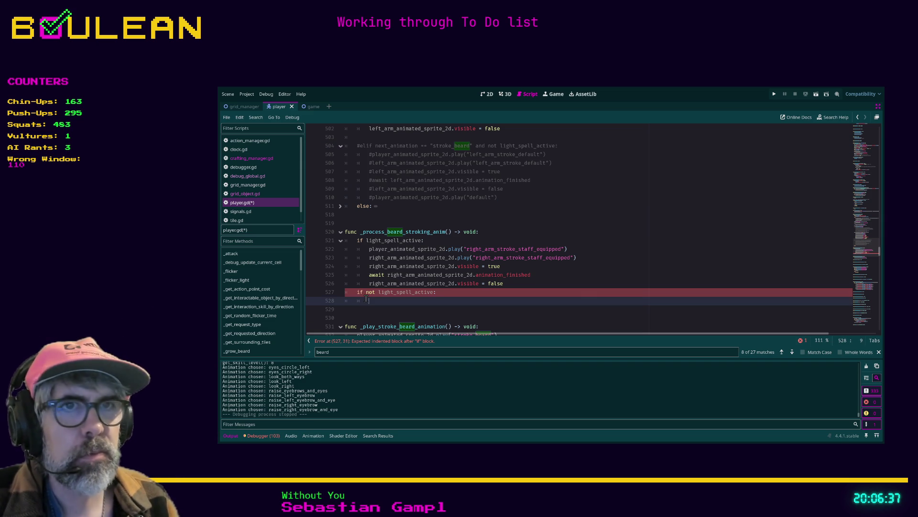
{"action": "type", "text": "#elif next_animation == \"stroke_beard\" and not light_spell_active: \t\t#player_animated_sprite_2d.play(\"left_arm_stroke_default\") \t\t#left_arm_animated_sprite_2d.play(\"left_arm_stroke_default\") \t\t#left_arm_animated_sprite_2d.visible = true \t\t#await left_arm_animated_sprite_2d.animation_finished \t\t#left_arm_animated_sprite_2d.visible = false \t\t#player_animated_sprite_2d.play(\"default\")"}
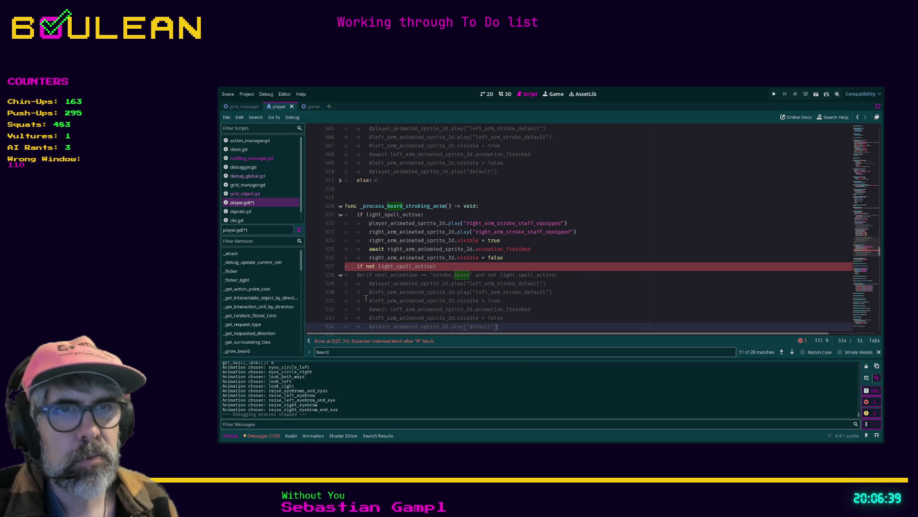
Step: Uncomment the pasted stroke_beard animation lines in the 'if not light_spell_active:' branch
{"action": "key", "text": "Escape"}
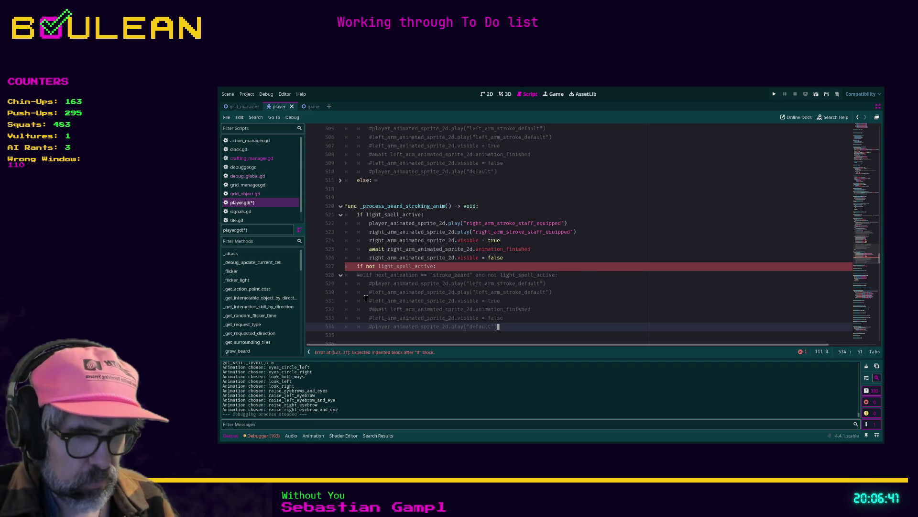
{"action": "key", "text": "Home"}
{"action": "key", "text": "Home"}
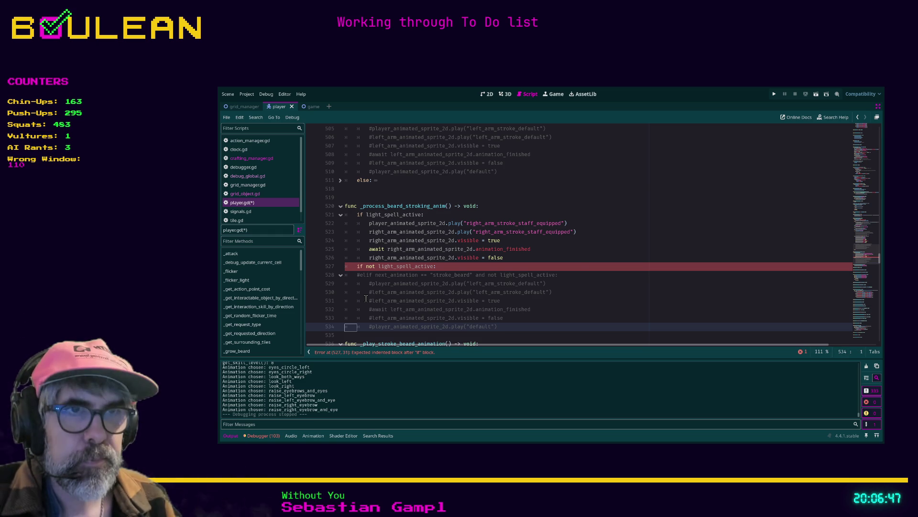
{"action": "scroll", "coordinate": [366, 299], "scroll_direction": "down", "scroll_amount": 1}
{"action": "key", "text": "End"}
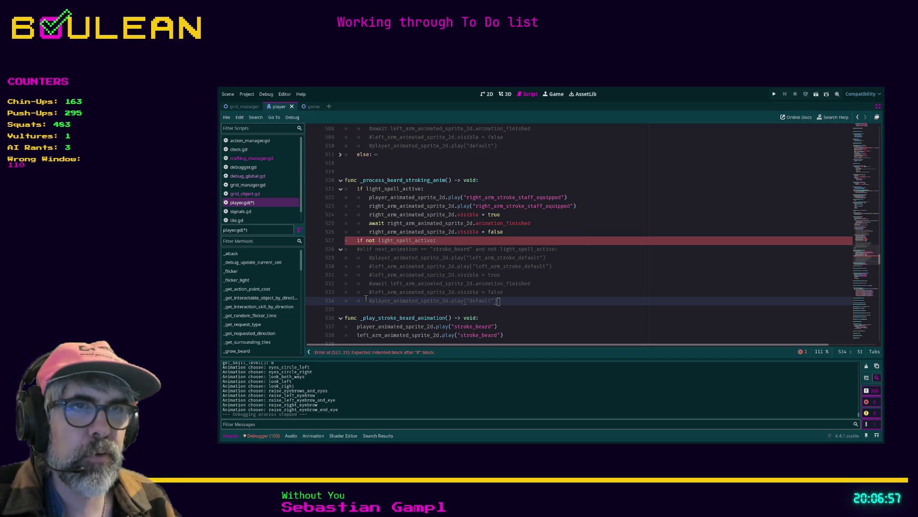
{"action": "key", "text": "shift+Home"}
{"action": "key", "text": "shift+Home"}
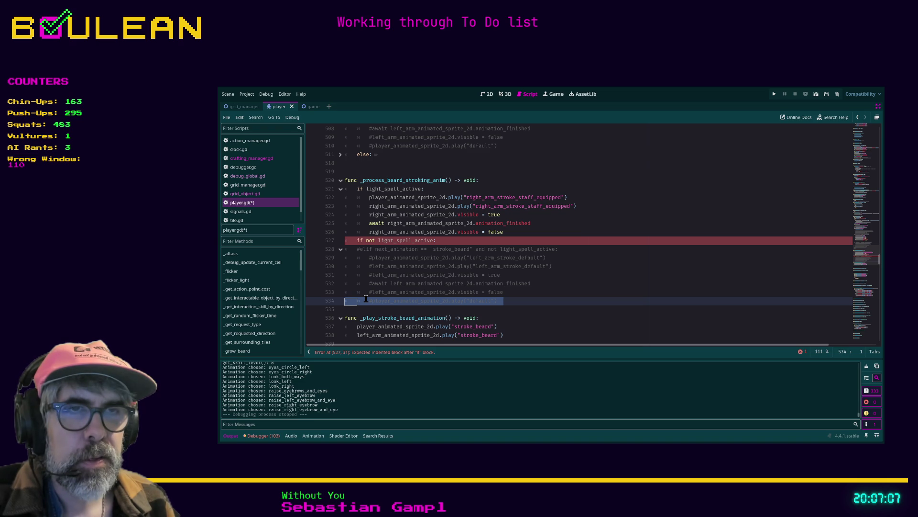
{"action": "key", "text": "Up"}
{"action": "key", "text": "Down"}
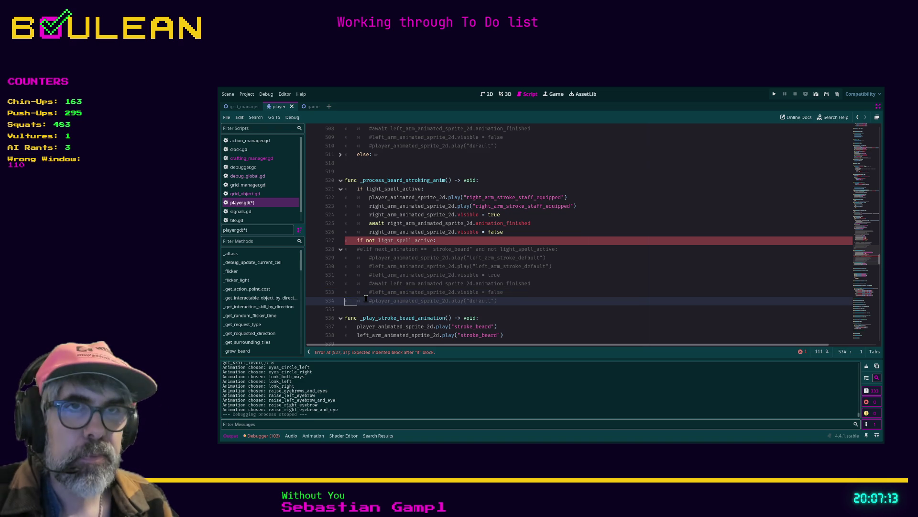
{"action": "key", "text": "End"}
{"action": "key", "text": "shift+Home"}
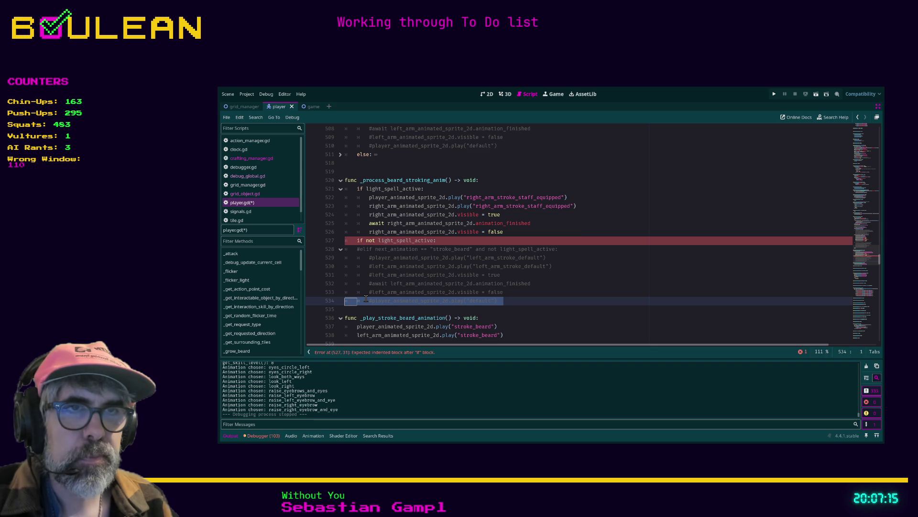
{"action": "key", "text": "shift+Up"}
{"action": "key", "text": "shift+Up"}
{"action": "key", "text": "shift+Up"}
{"action": "key", "text": "shift+Up"}
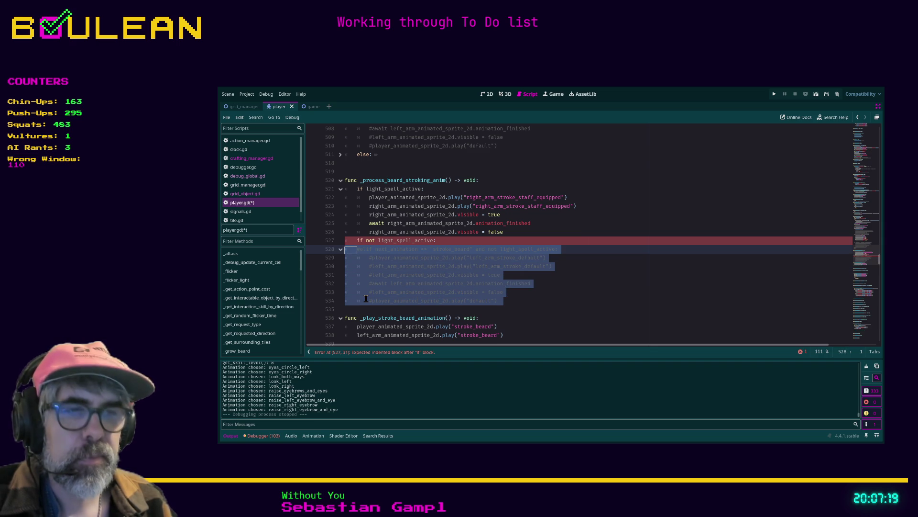
{"action": "key", "text": "ctrl+k"}
{"action": "key", "text": "Escape"}
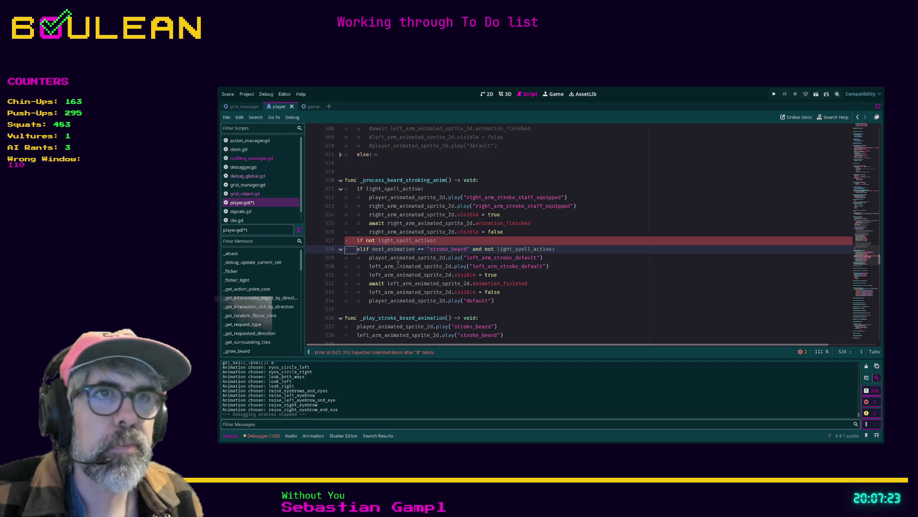
Step: Try trimming the elif stroke_beard condition on line 528, then undo back to the original line
{"action": "left_click_drag", "start_coordinate": [556, 249], "coordinate": [346, 249]}
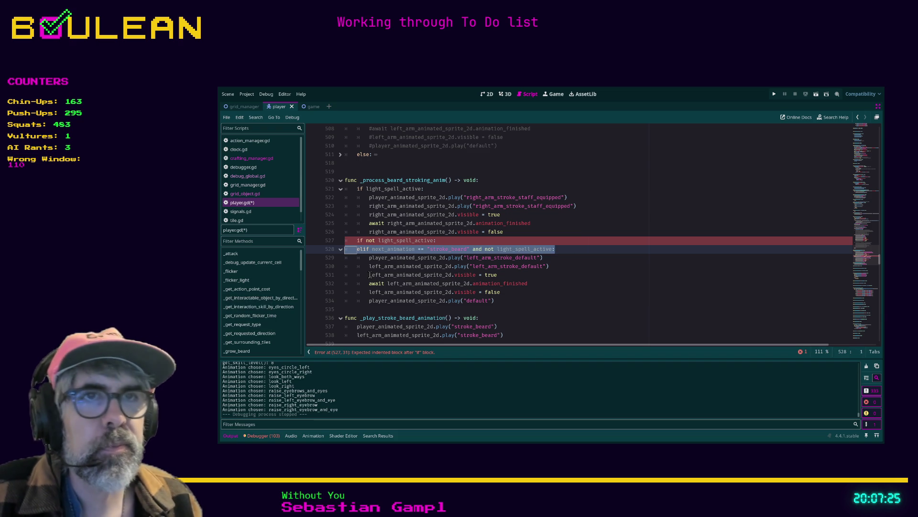
{"action": "key", "text": "shift+Tab"}
{"action": "key", "text": "ctrl+shift+Right"}
{"action": "key", "text": "ctrl+shift+Right"}
{"action": "key", "text": "ctrl+shift+Right"}
{"action": "key", "text": "ctrl+x"}
{"action": "key", "text": "ctrl+shift+Right"}
{"action": "key", "text": "ctrl+shift+Right"}
{"action": "key", "text": "ctrl+shift+Right"}
{"action": "key", "text": "shift+Right"}
{"action": "key", "text": "shift+Right"}
{"action": "key", "text": "shift+Right"}
{"action": "key", "text": "ctrl+x"}
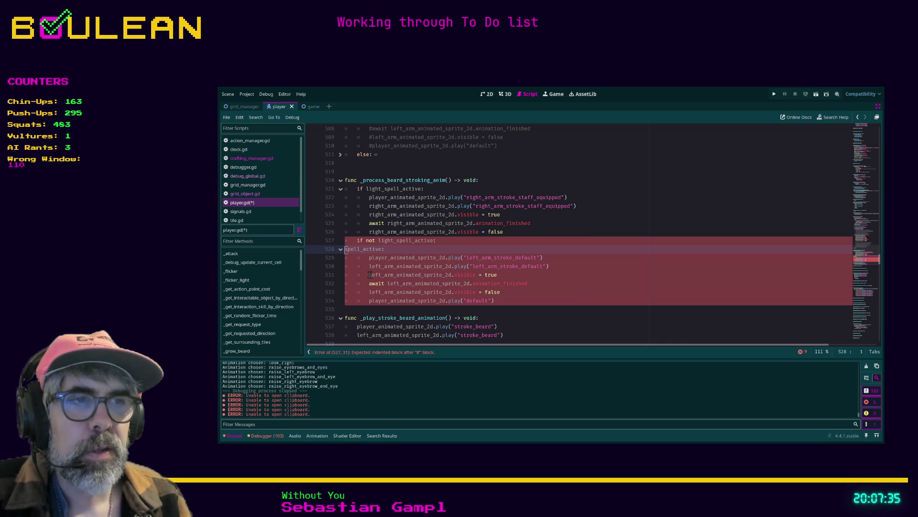
{"action": "left_click", "coordinate": [790, 119]}
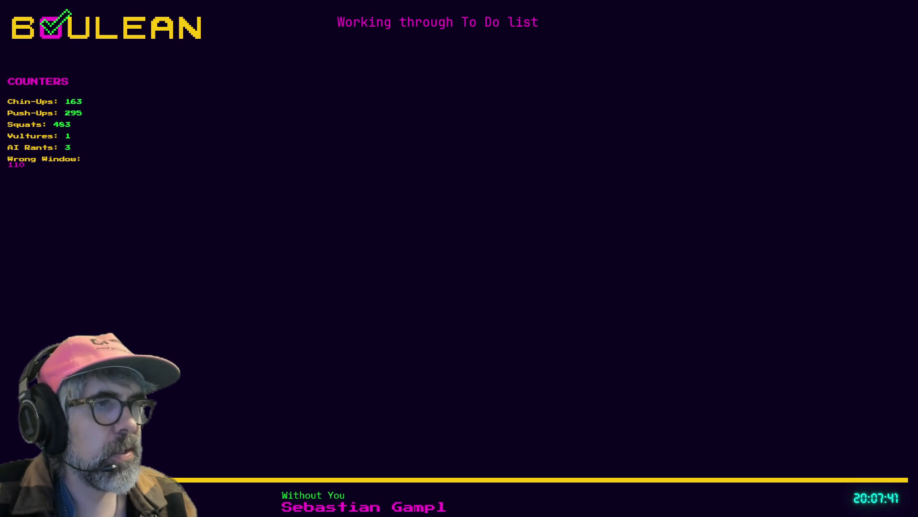
{"action": "key", "text": "alt+Tab"}
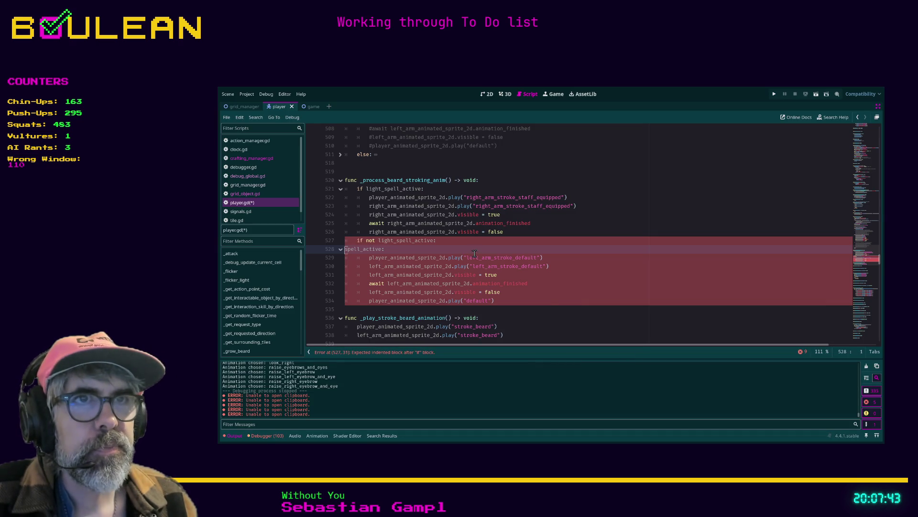
{"action": "type", "text": "g"}
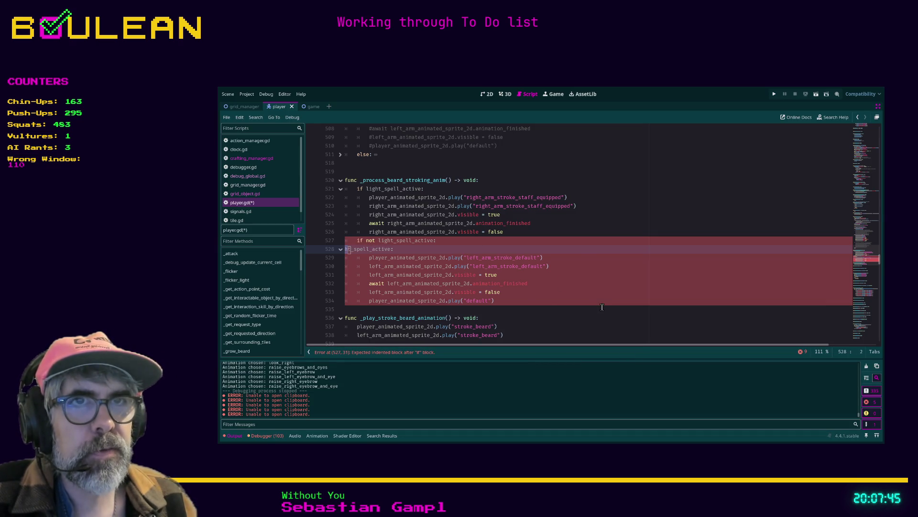
{"action": "type", "text": "oke_beard\" and not lig"}
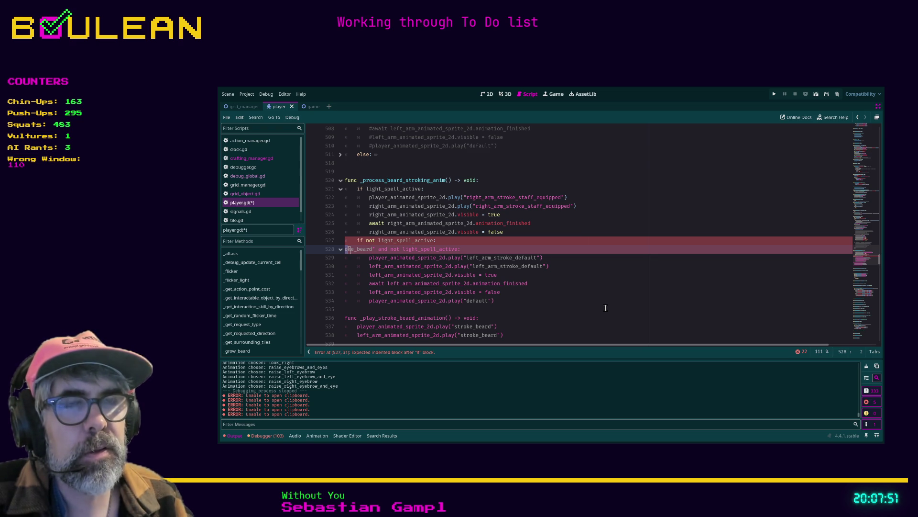
{"action": "key", "text": "ctrl+z"}
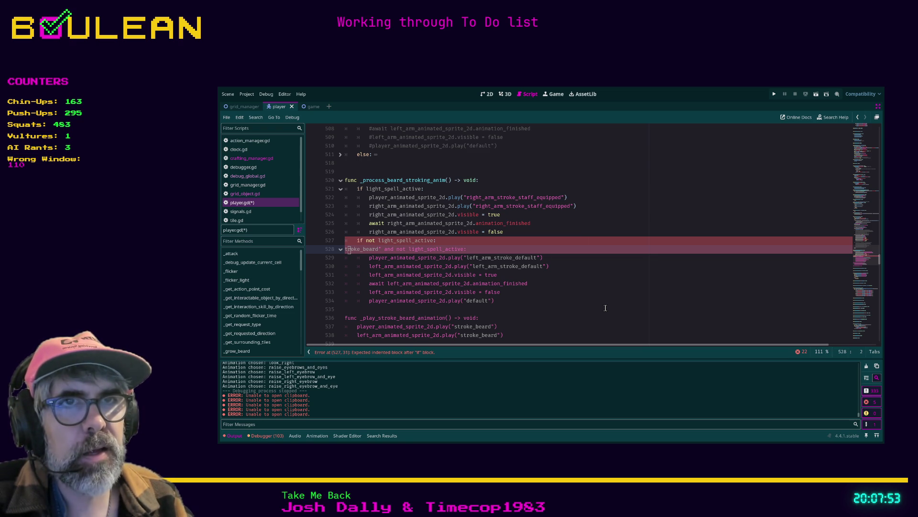
{"action": "key", "text": "ctrl+z"}
{"action": "key", "text": "ctrl+z"}
{"action": "key", "text": "ctrl+z"}
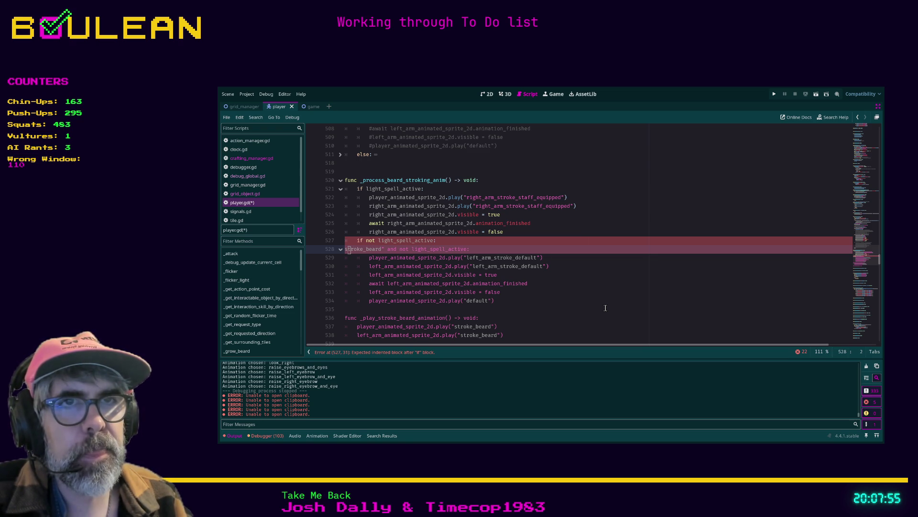
{"action": "key", "text": "ctrl+z"}
{"action": "key", "text": "ctrl+z"}
{"action": "key", "text": "ctrl+z"}
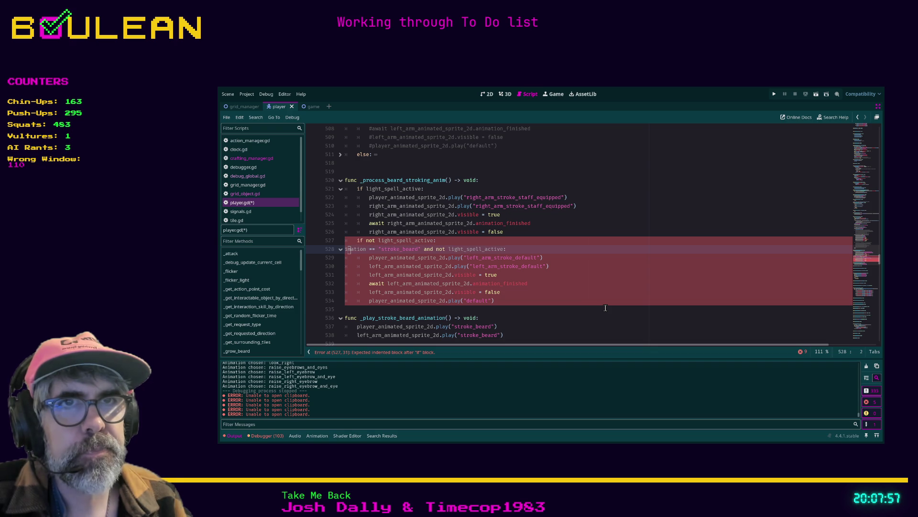
{"action": "key", "text": "ctrl+z"}
{"action": "key", "text": "ctrl+z"}
{"action": "key", "text": "ctrl+z"}
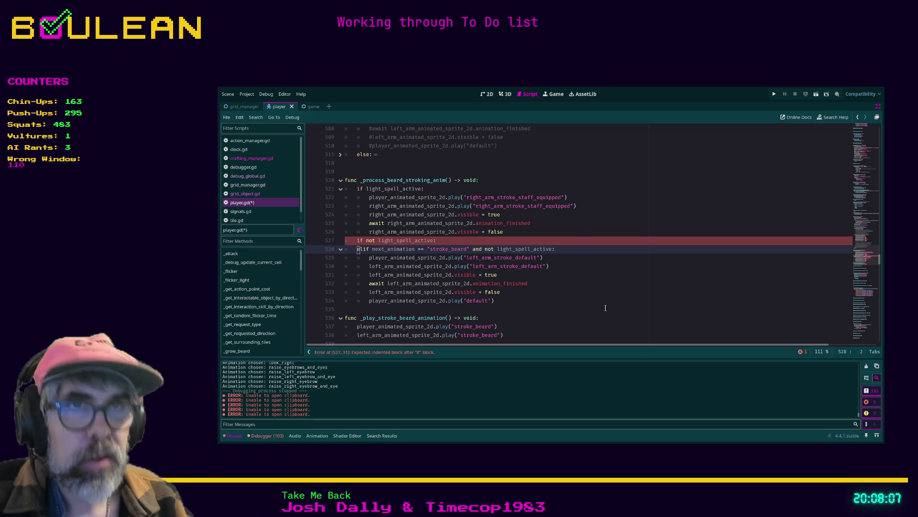
Step: Delete the elif stroke_beard line 528 completely, including its leftover indentation and empty line
{"action": "key", "text": "Delete"}
{"action": "key", "text": "Delete"}
{"action": "key", "text": "Delete"}
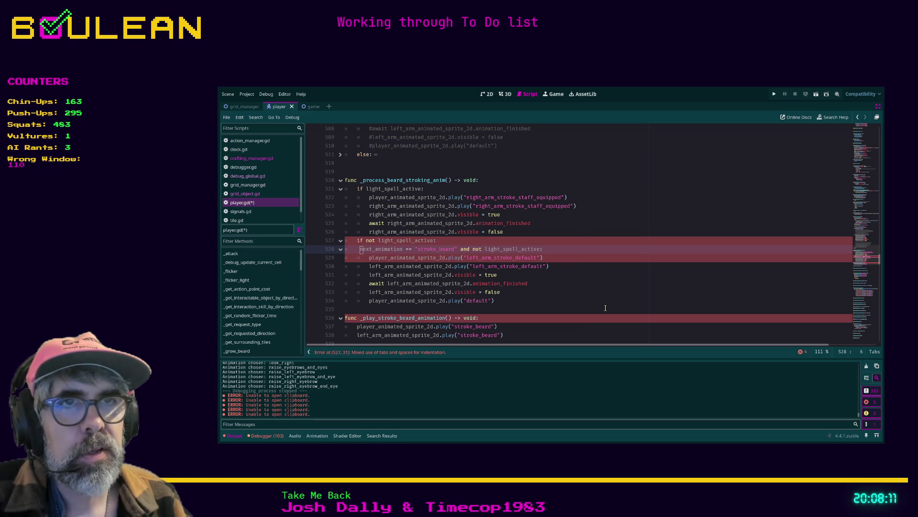
{"action": "key", "text": "shift+End"}
{"action": "key", "text": "BackSpace"}
{"action": "key", "text": "BackSpace"}
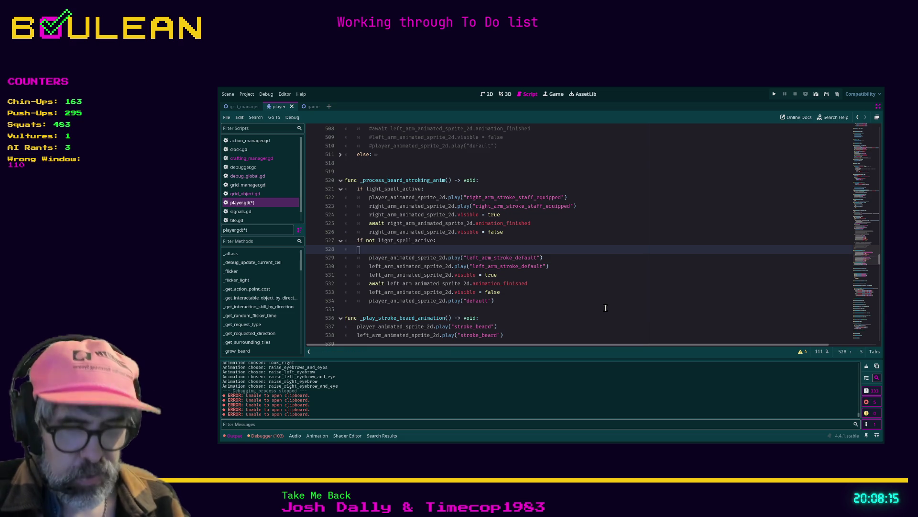
{"action": "key", "text": "shift+Home"}
{"action": "key", "text": "BackSpace"}
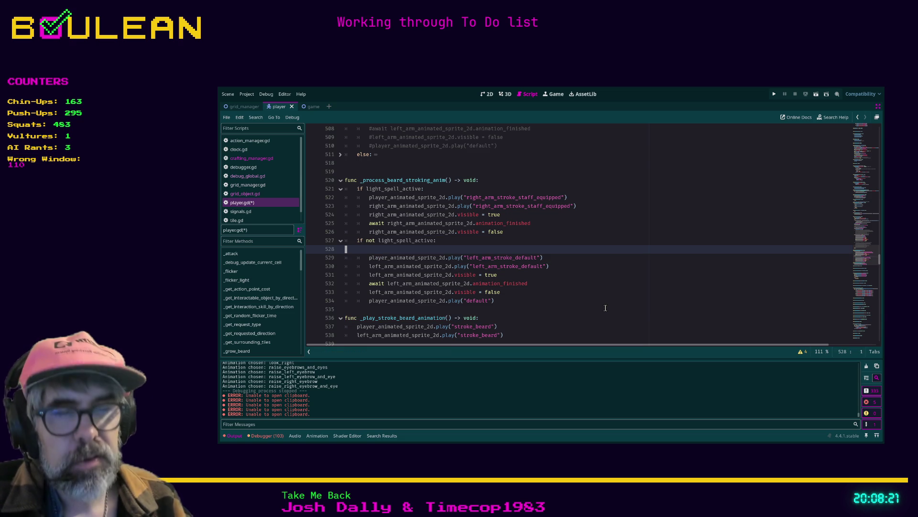
{"action": "key", "text": "Delete"}
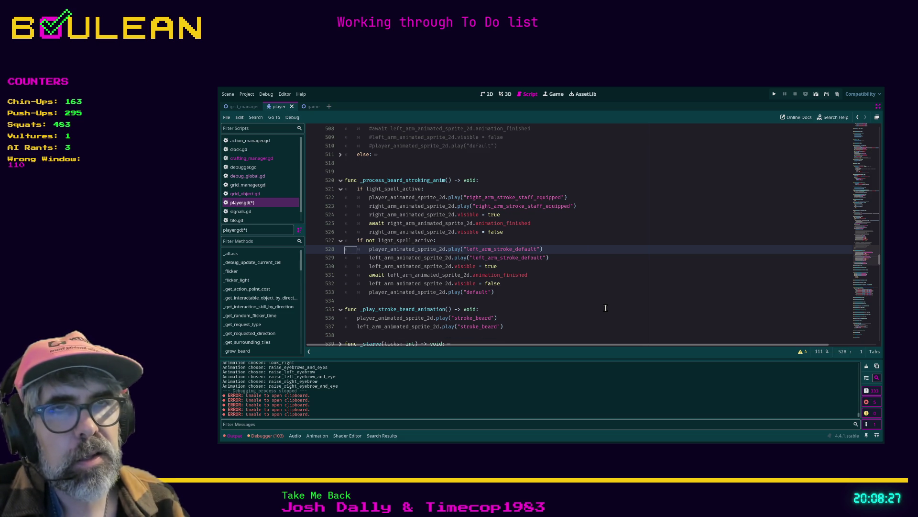
{"action": "key", "text": "Return"}
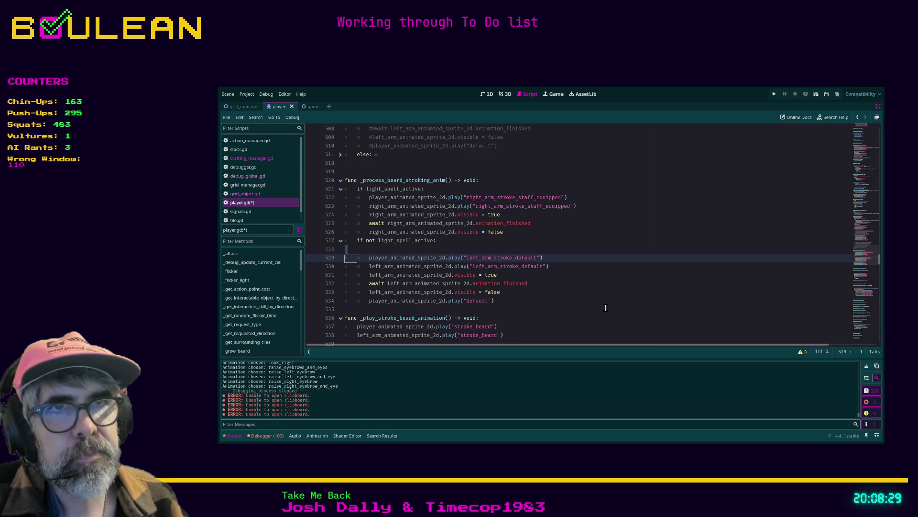
{"action": "key", "text": "Up"}
{"action": "key", "text": "Tab"}
{"action": "key", "text": "ctrl+shift+k"}
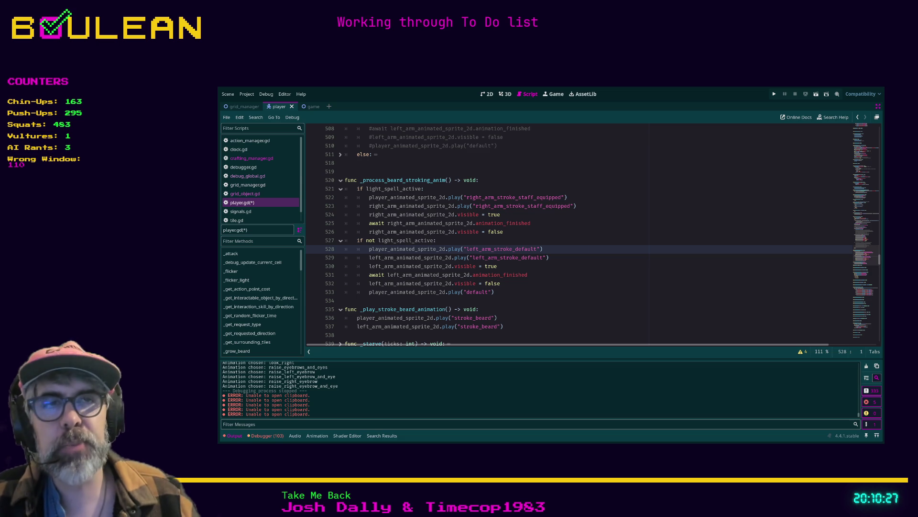
Step: Add a new line after the play("default") call on line 533 and save player.gd
{"action": "left_click", "coordinate": [510, 294]}
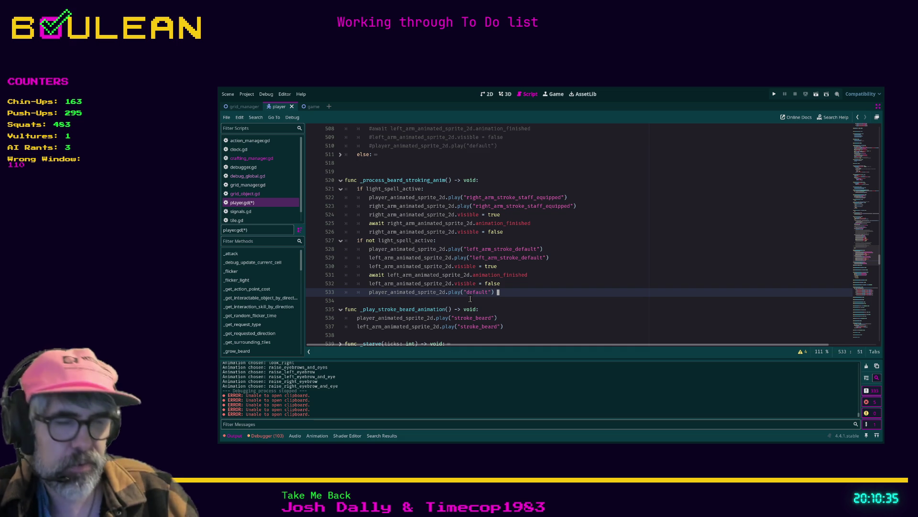
{"action": "key", "text": "Return"}
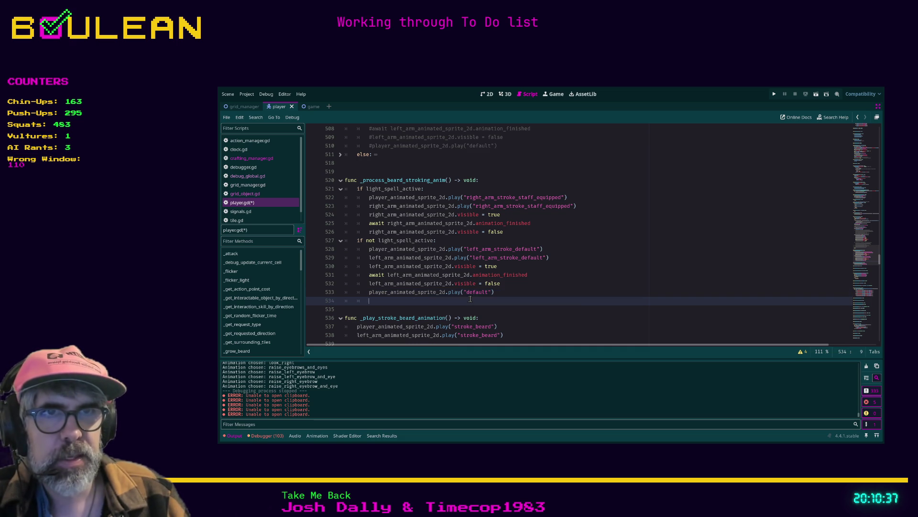
{"action": "key", "text": "ctrl+z"}
{"action": "key", "text": "Return"}
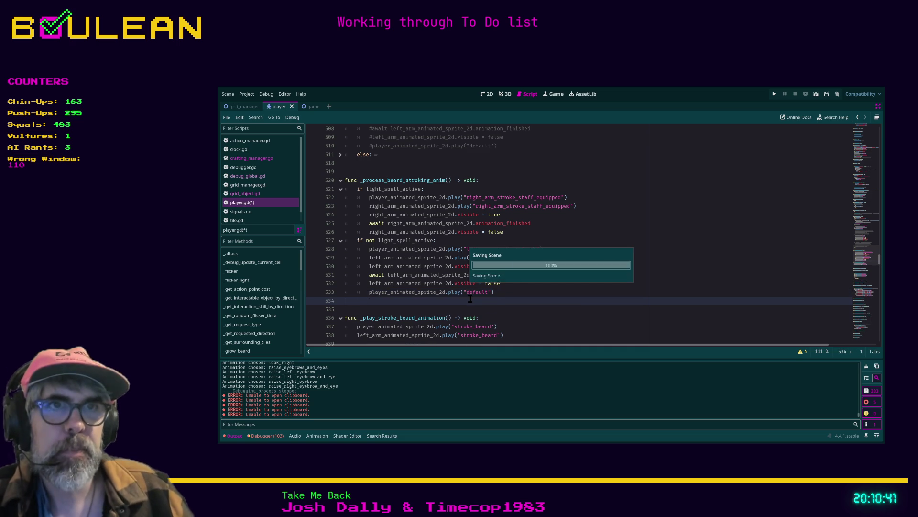
{"action": "key", "text": "ctrl+s"}
Step: Delete the commented-out stroke_beard lines 488–493 and the leftover empty line
{"action": "scroll", "coordinate": [427, 278], "scroll_direction": "up", "scroll_amount": 3}
{"action": "scroll", "coordinate": [427, 277], "scroll_direction": "up", "scroll_amount": 8}
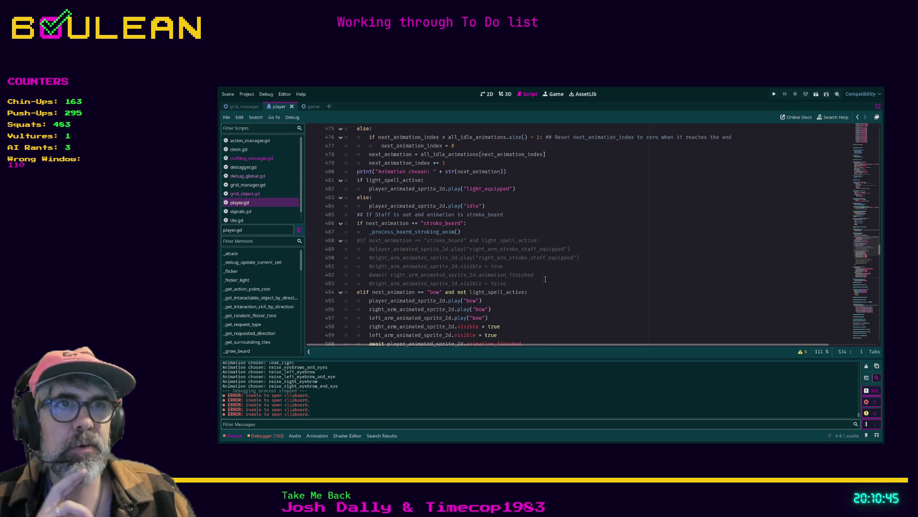
{"action": "left_click_drag", "start_coordinate": [511, 283], "coordinate": [358, 242]}
{"action": "key", "text": "shift+Home"}
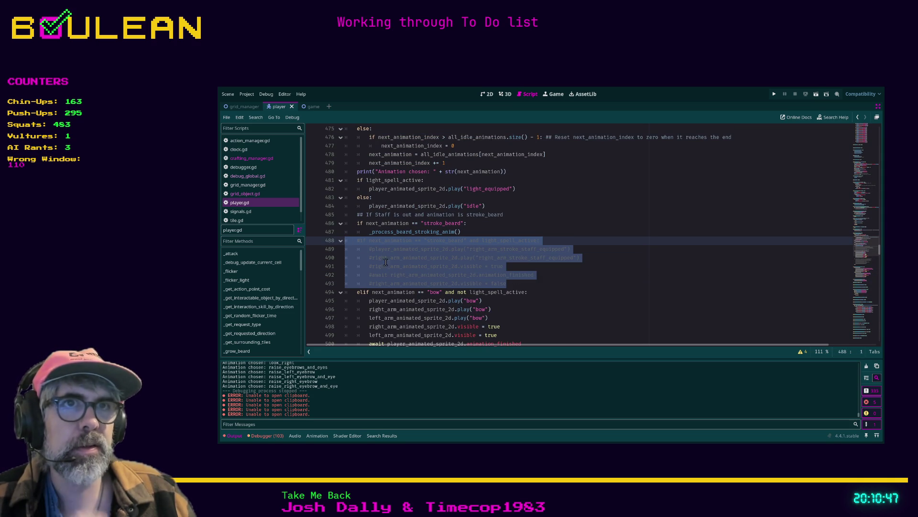
{"action": "key", "text": "Delete"}
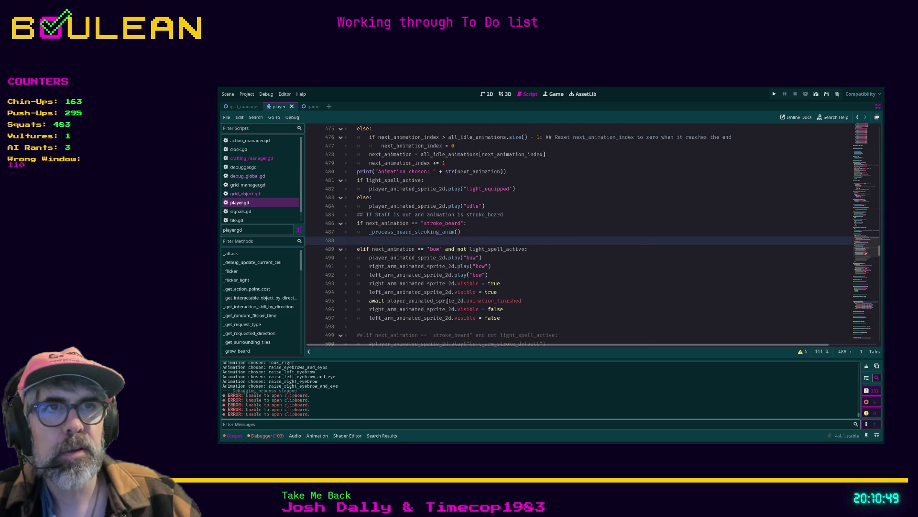
{"action": "key", "text": "ctrl+z"}
{"action": "key", "text": "ctrl+shift+z"}
{"action": "key", "text": "BackSpace"}
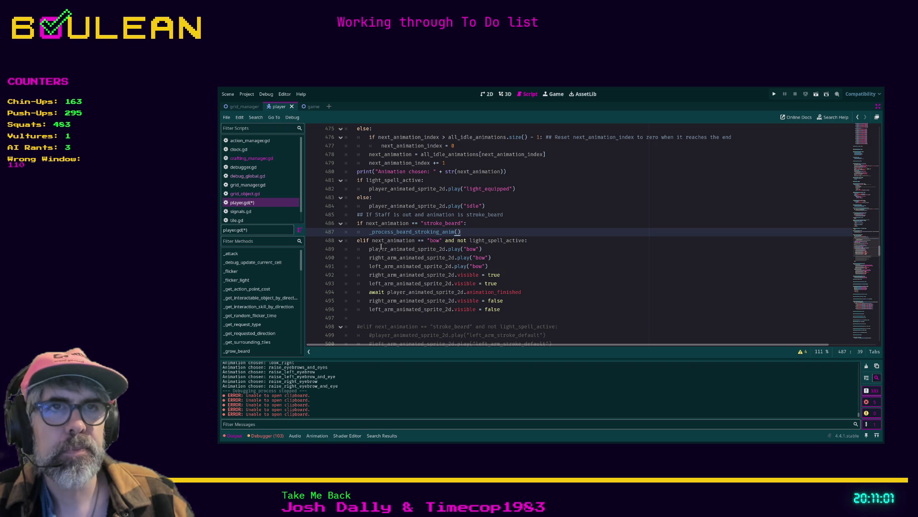
{"action": "scroll", "coordinate": [381, 246], "scroll_direction": "down", "scroll_amount": 6}
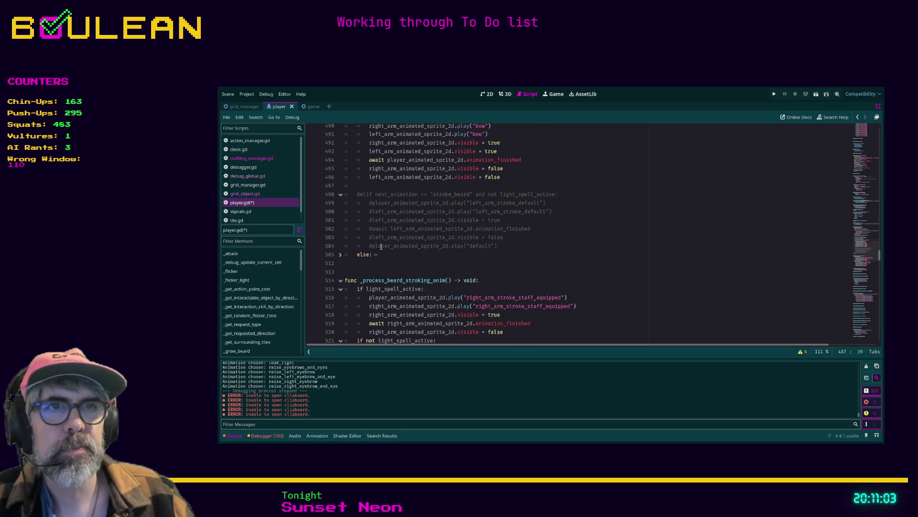
Step: Add a new function header _play_bow_animation() returning void below the beard-stroking code
{"action": "scroll", "coordinate": [381, 247], "scroll_direction": "down", "scroll_amount": 2}
{"action": "left_click", "coordinate": [384, 313]}
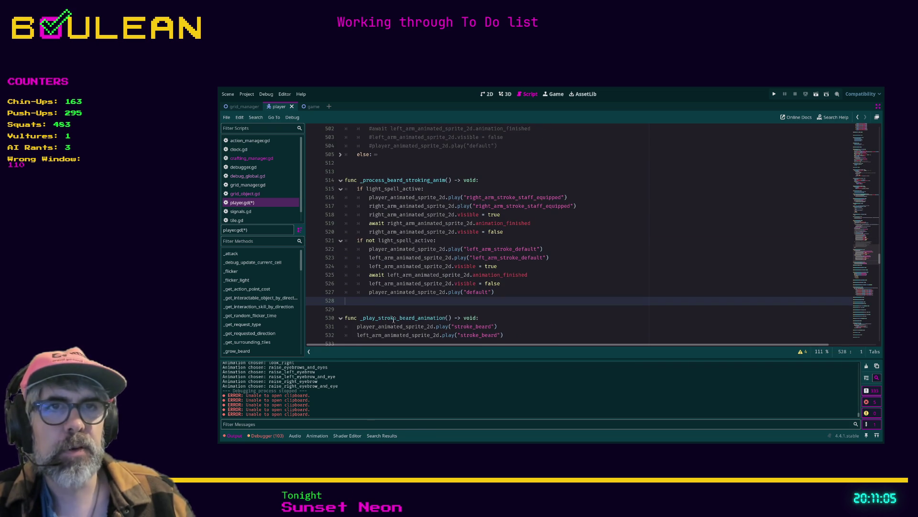
{"action": "key", "text": "Return"}
{"action": "key", "text": "Return"}
{"action": "key", "text": "Return"}
{"action": "key", "text": "Up"}
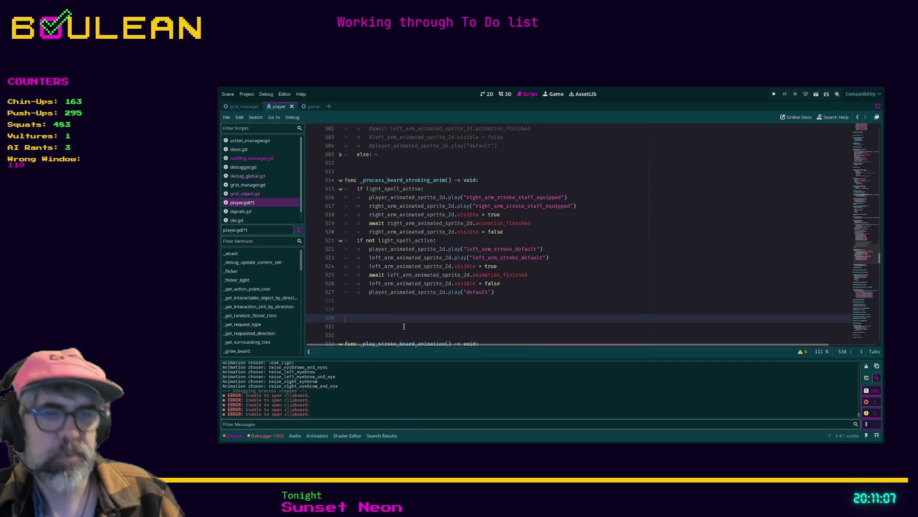
{"action": "type", "text": "unc _play_"}
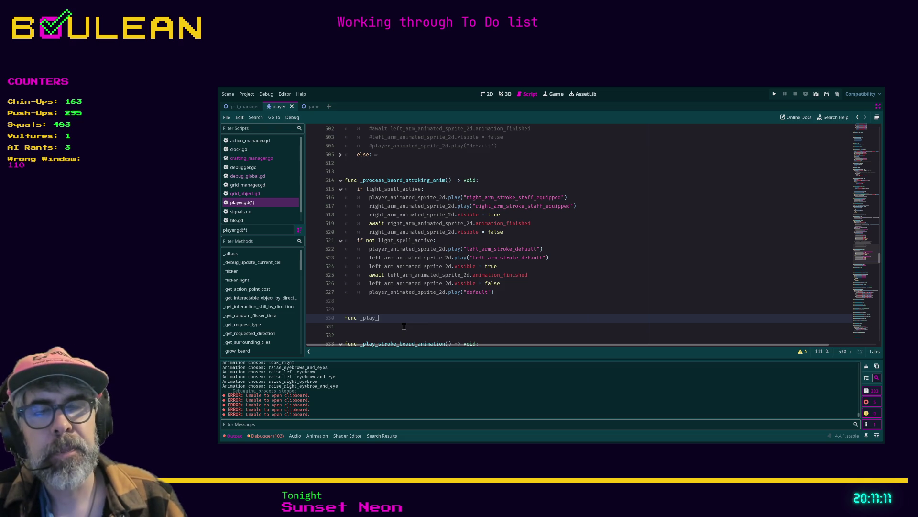
{"action": "type", "text": "bow_animation()-"}
{"action": "key", "text": "BackSpace"}
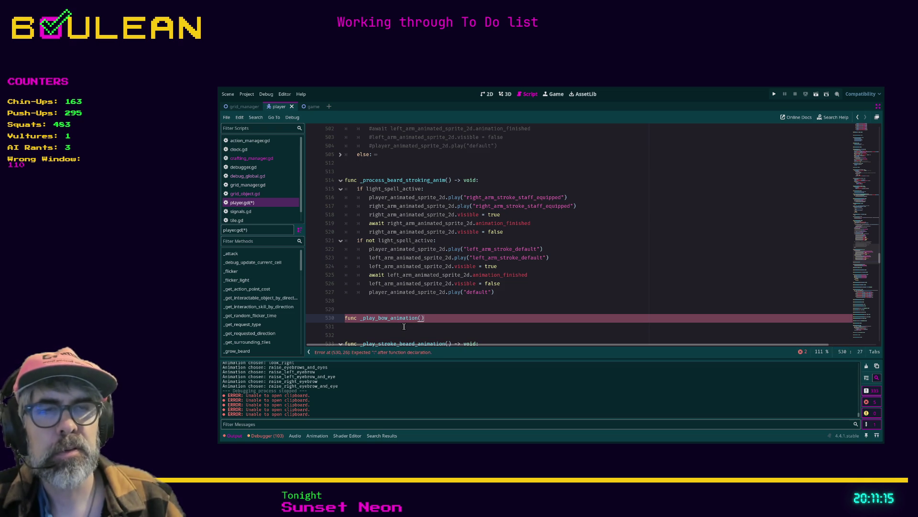
{"action": "type", "text": " -> void:"}
{"action": "key", "text": "Return"}
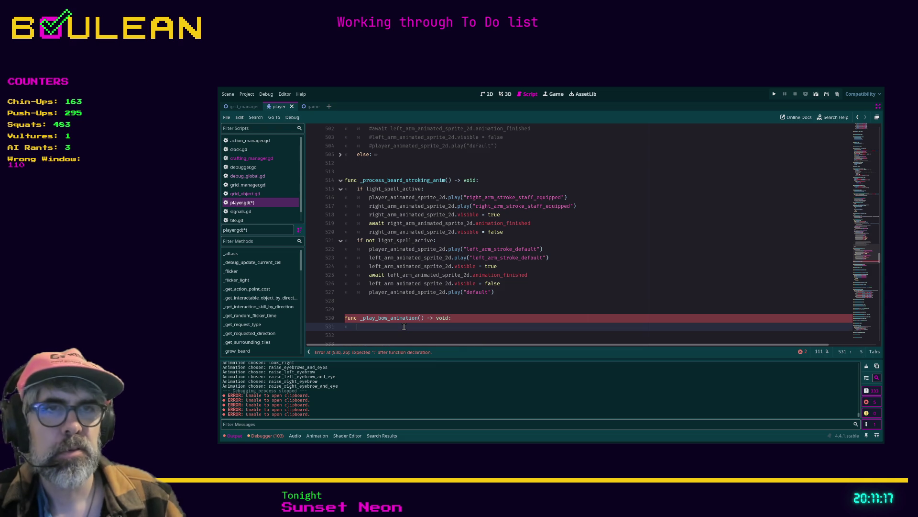
Step: Comment out the extra condition on the bow elif line 488
{"action": "scroll", "coordinate": [440, 291], "scroll_direction": "up", "scroll_amount": 7}
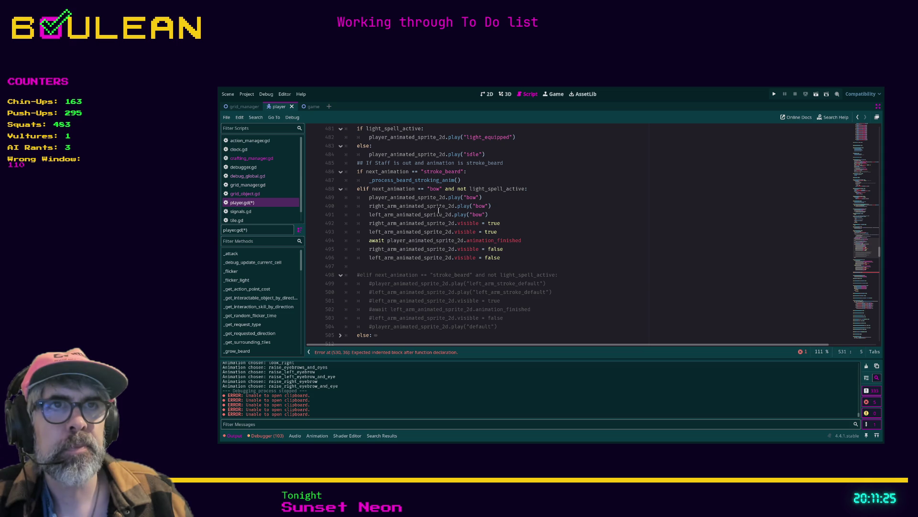
{"action": "left_click", "coordinate": [445, 189]}
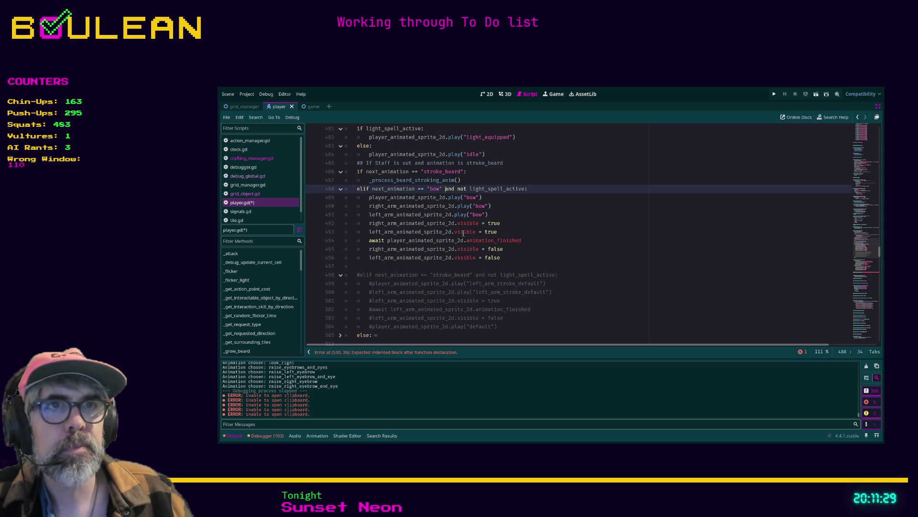
{"action": "type", "text": "#"}
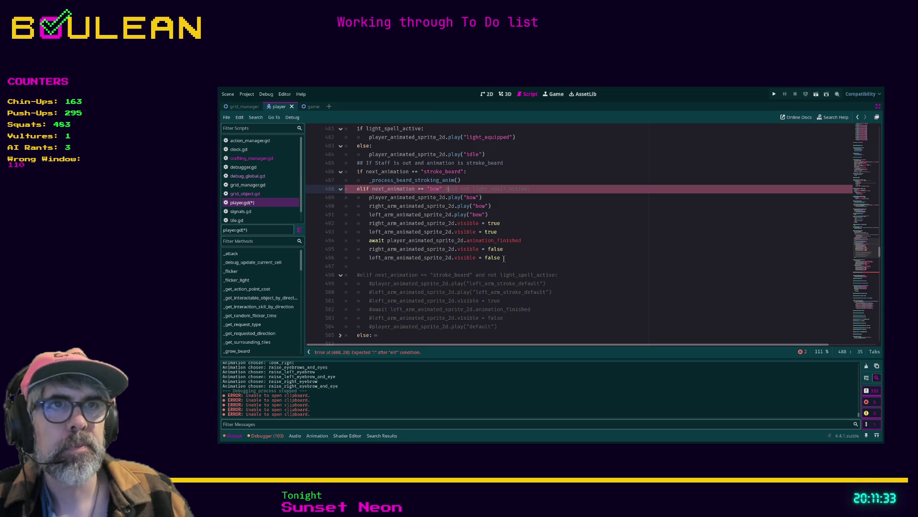
Step: Guard _play_bow_animation's body with 'if not light_spell_active:' plus a comment about the staff
{"action": "scroll", "coordinate": [438, 275], "scroll_direction": "down", "scroll_amount": 7}
{"action": "left_click", "coordinate": [382, 327]}
{"action": "type", "text": "if "}
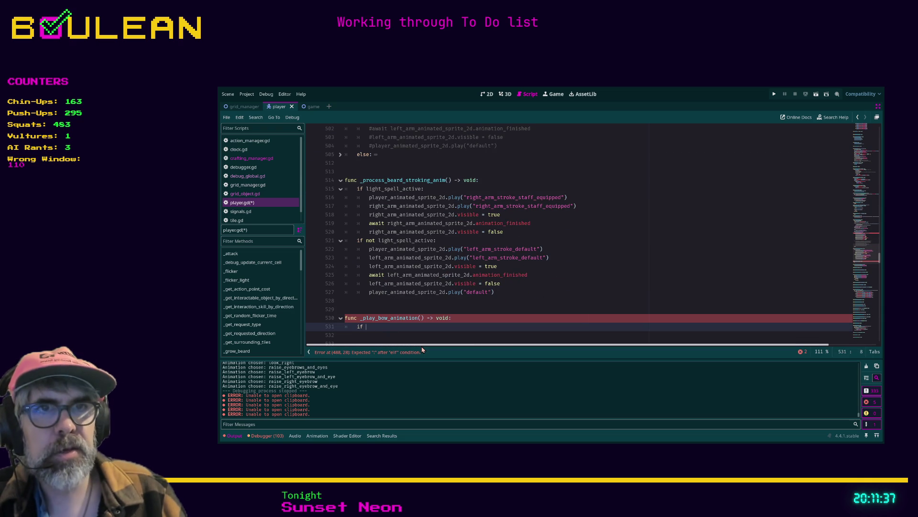
{"action": "type", "text": "not light_"}
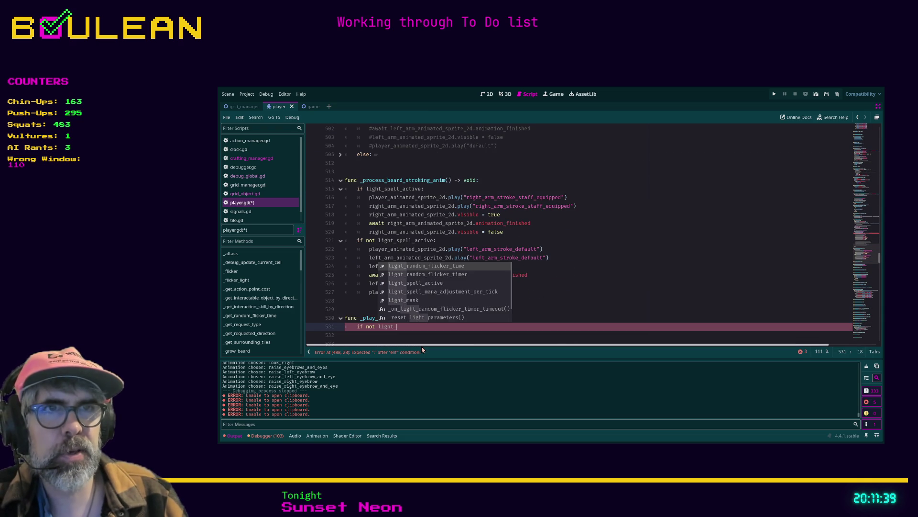
{"action": "type", "text": "spell_active:"}
{"action": "key", "text": "Return"}
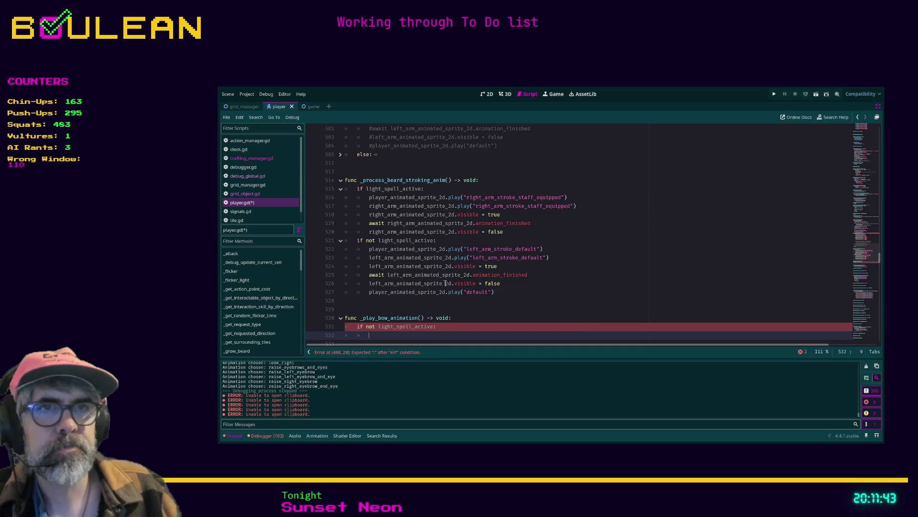
{"action": "left_click", "coordinate": [462, 329]}
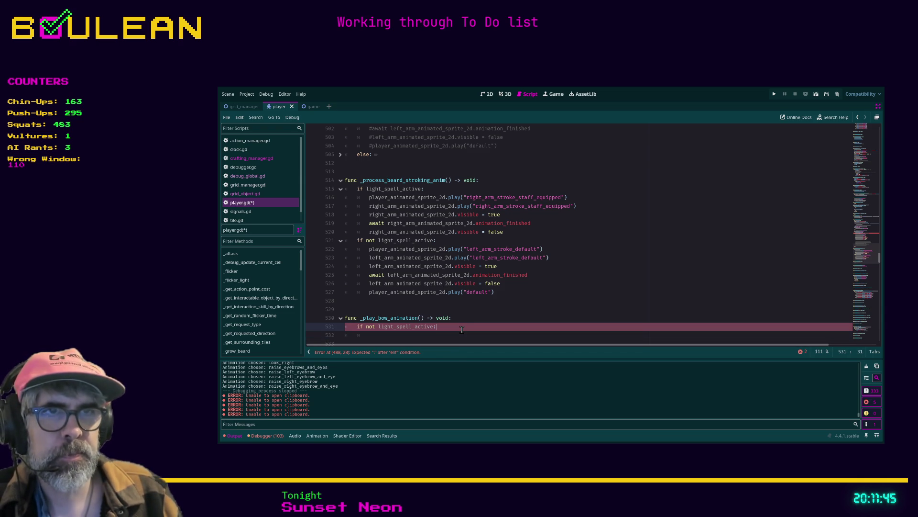
{"action": "type", "text": ":# Only al"}
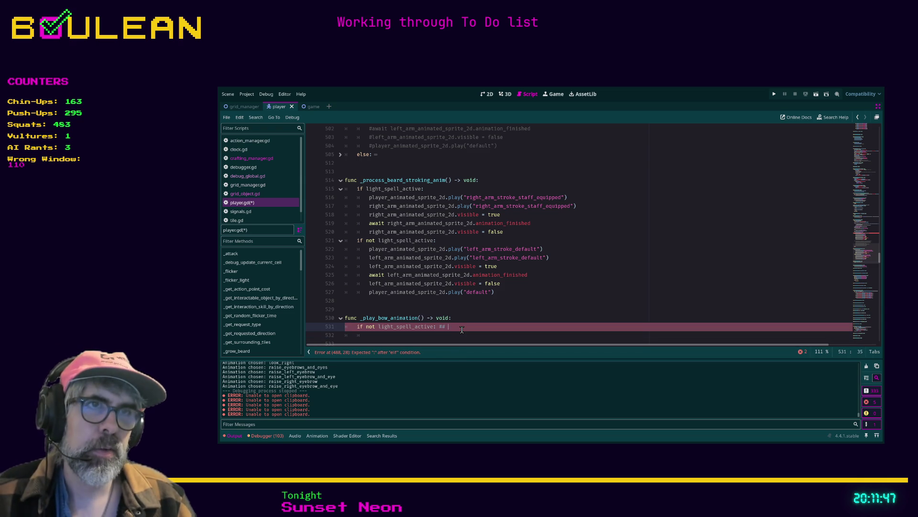
{"action": "type", "text": "bowing"}
{"action": "key", "text": "BackSpace"}
{"action": "key", "text": "BackSpace"}
{"action": "key", "text": "BackSpace"}
{"action": "type", "text": "ow if"}
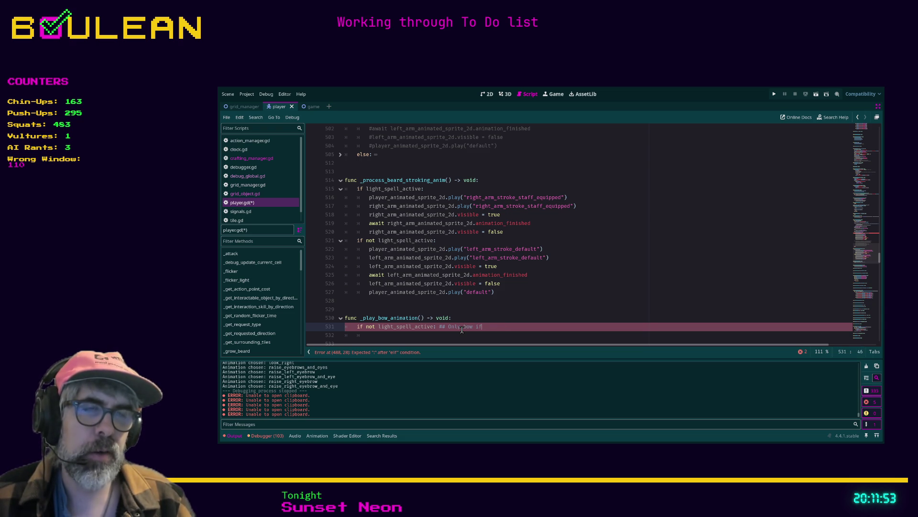
{"action": "type", "text": " the player is not holding"}
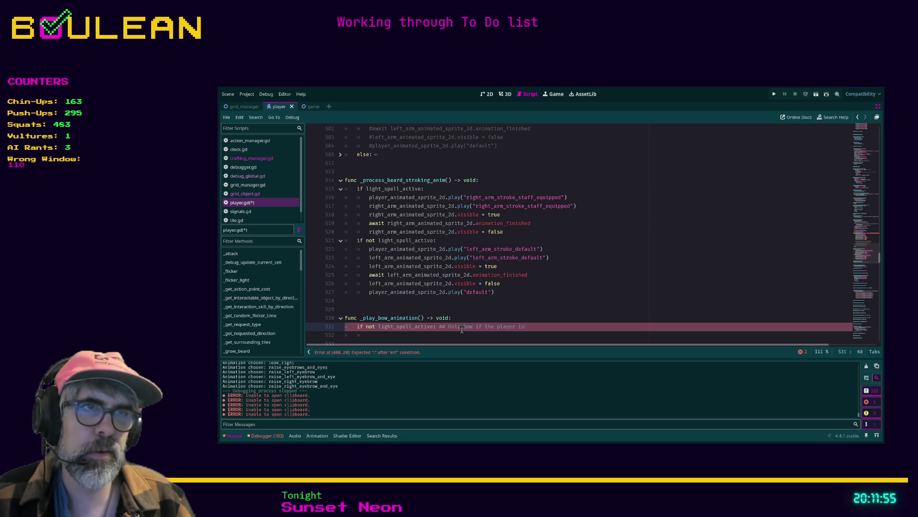
{"action": "type", "text": " his staff"}
{"action": "key", "text": "Return"}
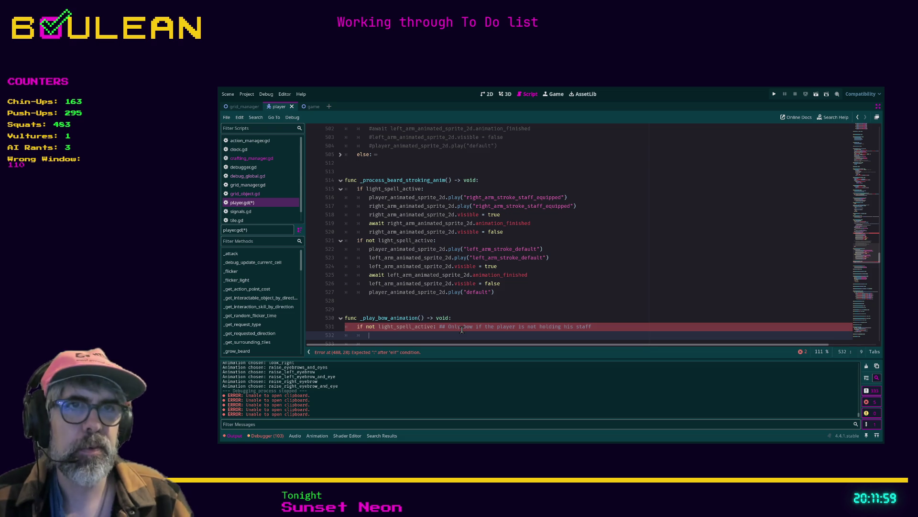
Step: Replace the bow branch's animation lines with a _play_bow_animation() call and delete the commented stroke_beard block
{"action": "scroll", "coordinate": [489, 240], "scroll_direction": "up", "scroll_amount": 3}
{"action": "scroll", "coordinate": [489, 241], "scroll_direction": "up", "scroll_amount": 4}
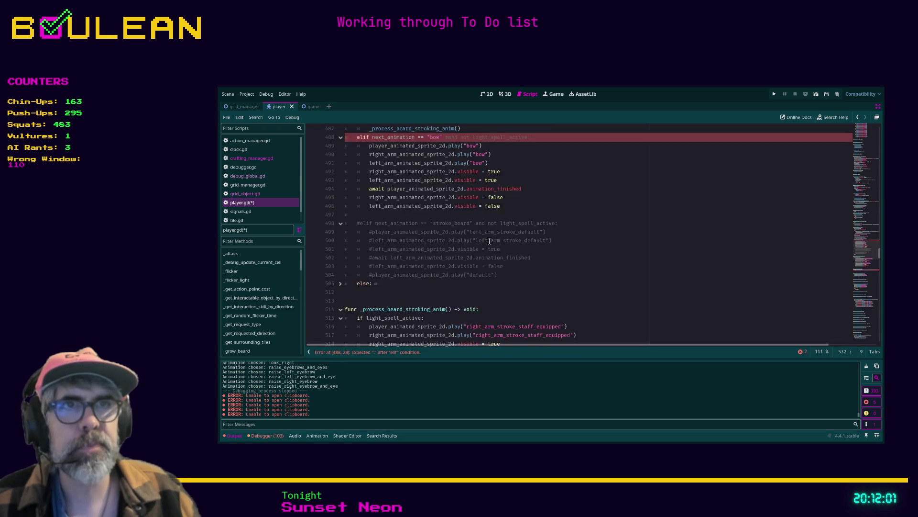
{"action": "left_click_drag", "start_coordinate": [499, 258], "coordinate": [341, 197]}
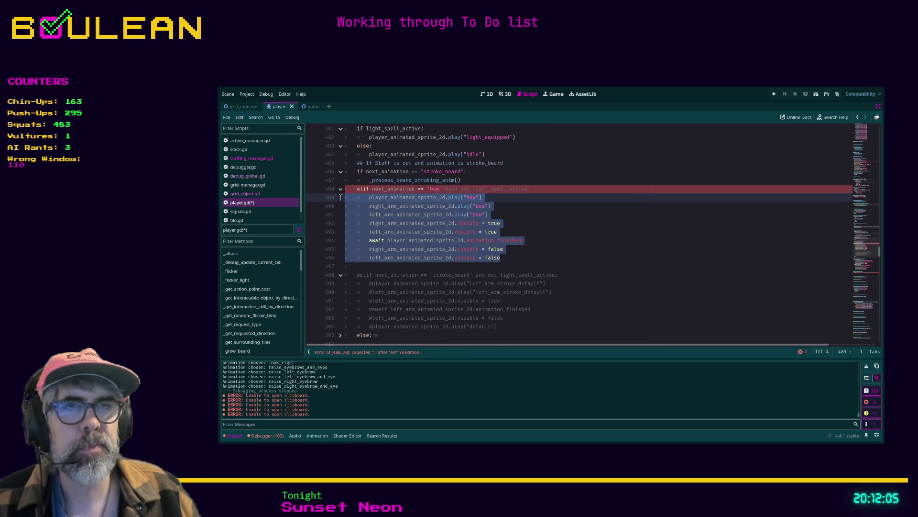
{"action": "key", "text": "BackSpace"}
{"action": "key", "text": "Tab"}
{"action": "key", "text": "Tab"}
{"action": "type", "text": "_pl"}
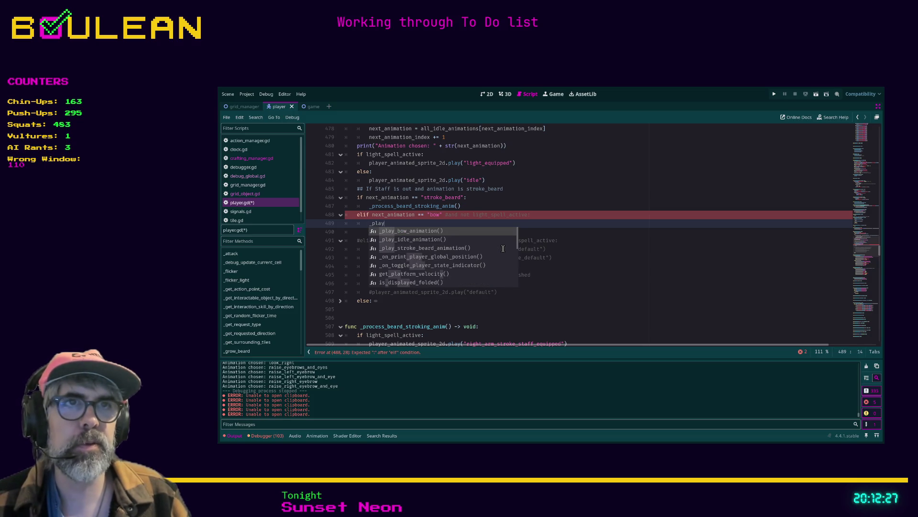
{"action": "key", "text": "Return"}
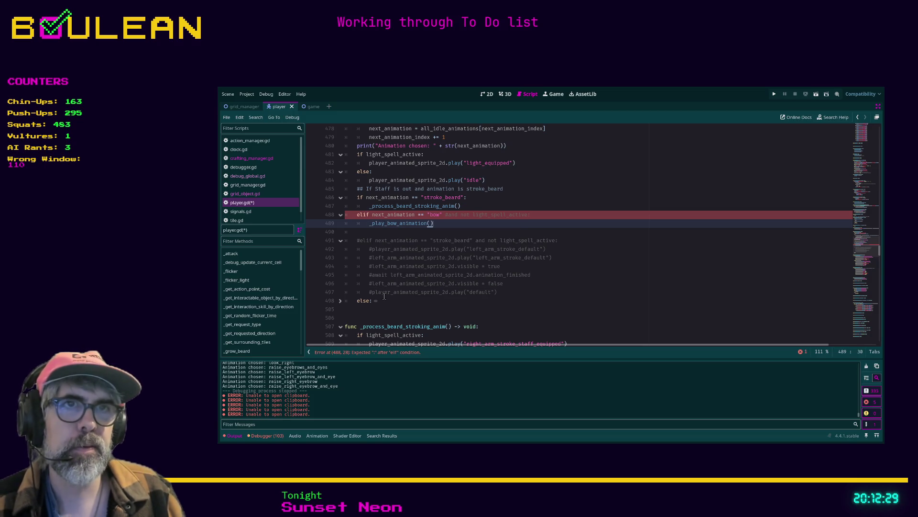
{"action": "mouse_move", "coordinate": [510, 294]}
{"action": "left_mouse_down"}
{"action": "mouse_move", "coordinate": [342, 267]}
{"action": "mouse_move", "coordinate": [337, 233]}
{"action": "left_mouse_up"}
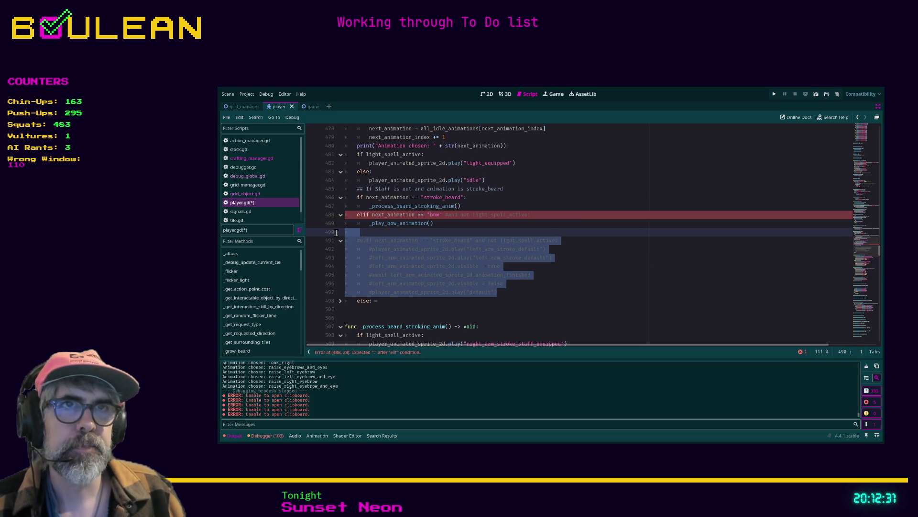
{"action": "key", "text": "BackSpace"}
{"action": "key", "text": "BackSpace"}
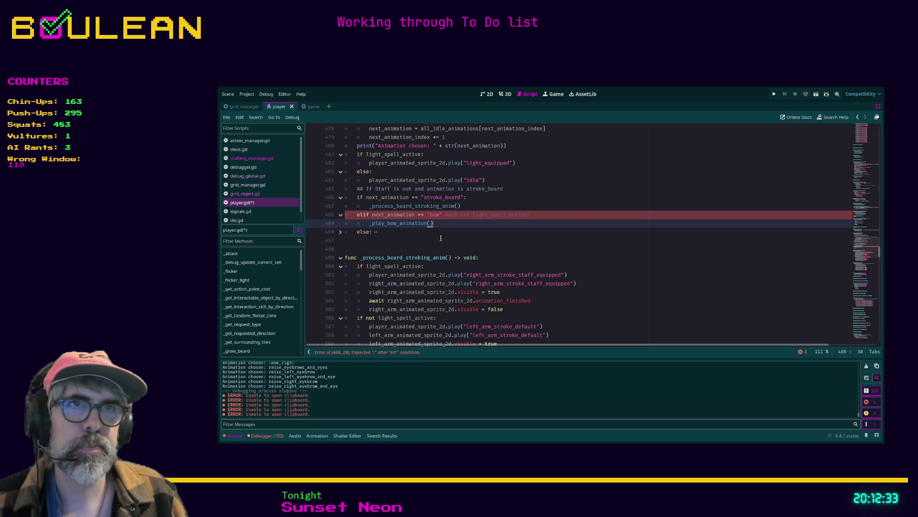
Step: Save player.gd, which surfaces the 'Expected ":" after "elif" condition' parse error
{"action": "key", "text": "ctrl+s"}
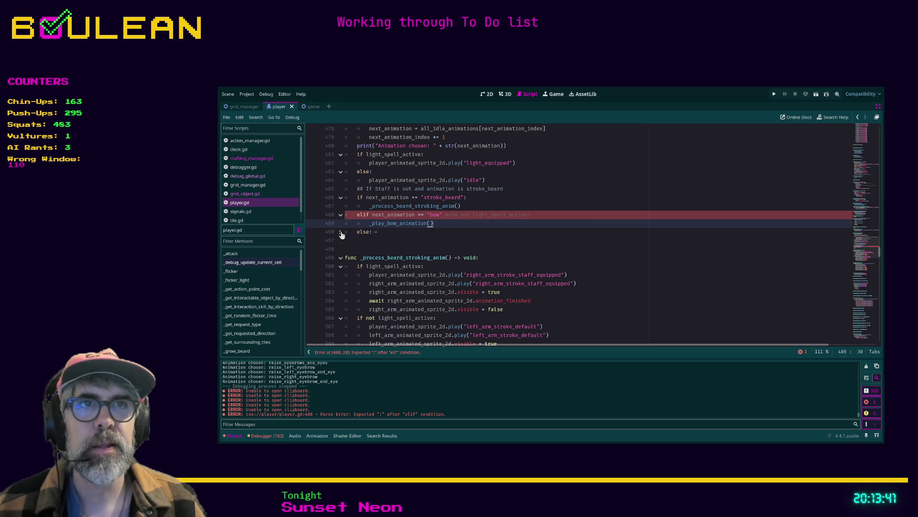
Step: Fix the bow elif on line 488 so it ends with a colon after "bow"
{"action": "left_click", "coordinate": [445, 214]}
{"action": "key", "text": "BackSpace"}
{"action": "type", "text": ":"}
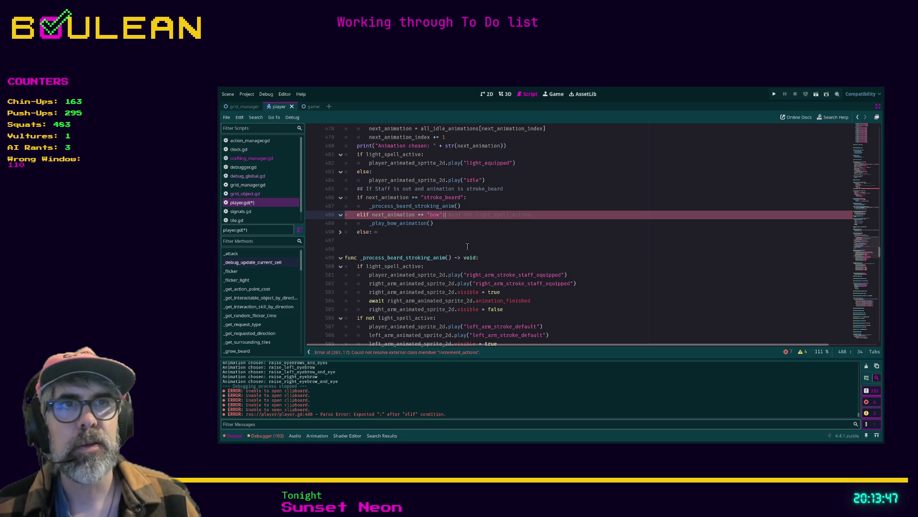
{"action": "left_click", "coordinate": [439, 233]}
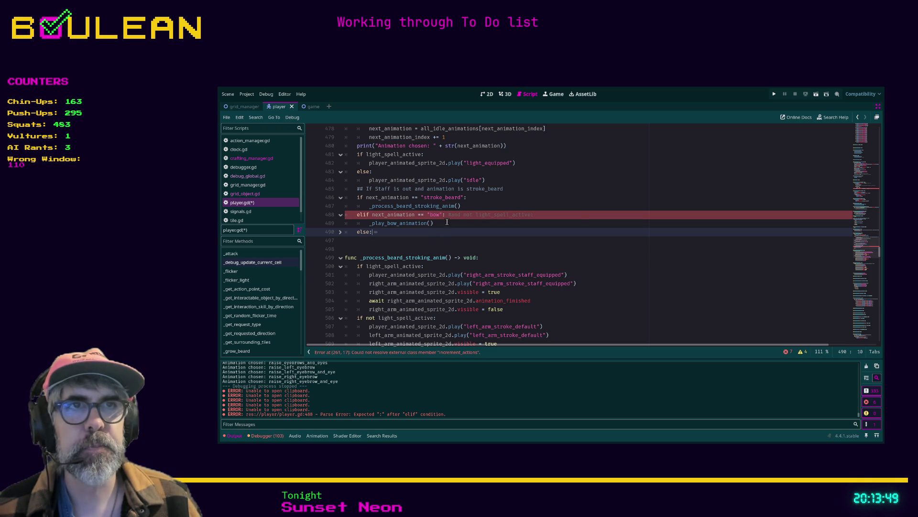
{"action": "scroll", "coordinate": [468, 249], "scroll_direction": "up", "scroll_amount": 1}
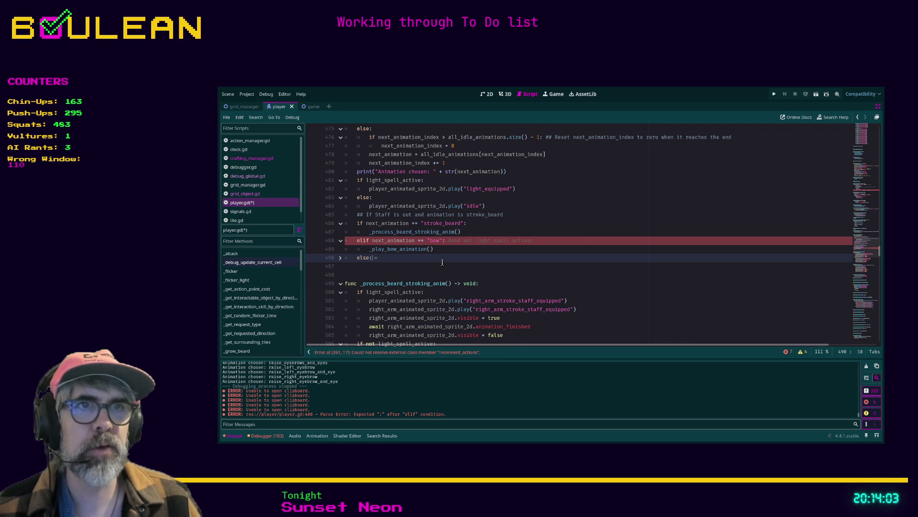
{"action": "scroll", "coordinate": [443, 262], "scroll_direction": "down", "scroll_amount": 1}
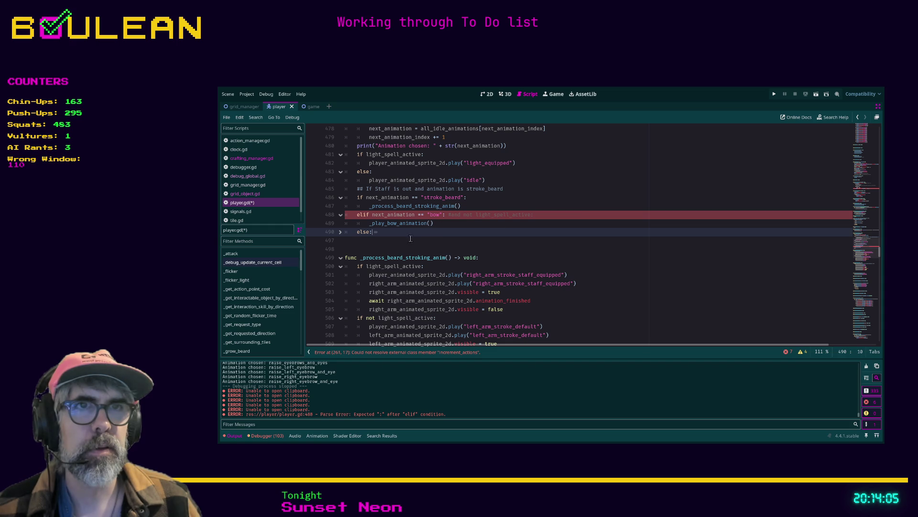
{"action": "left_click_drag", "start_coordinate": [441, 225], "coordinate": [345, 215]}
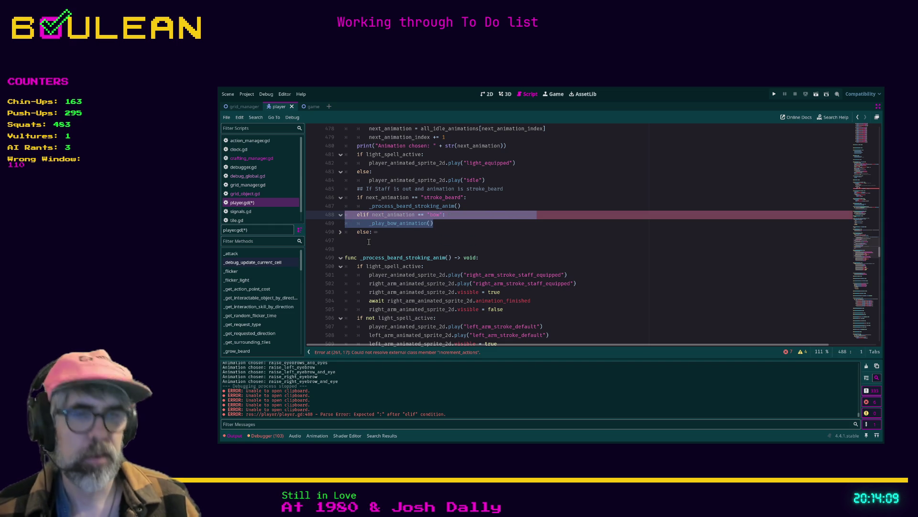
{"action": "key", "text": "ctrl+k"}
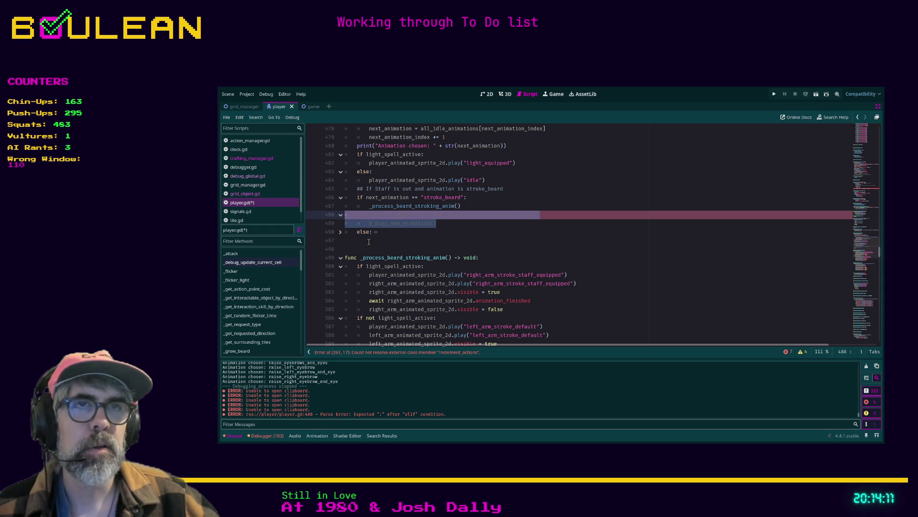
{"action": "key", "text": "ctrl+k"}
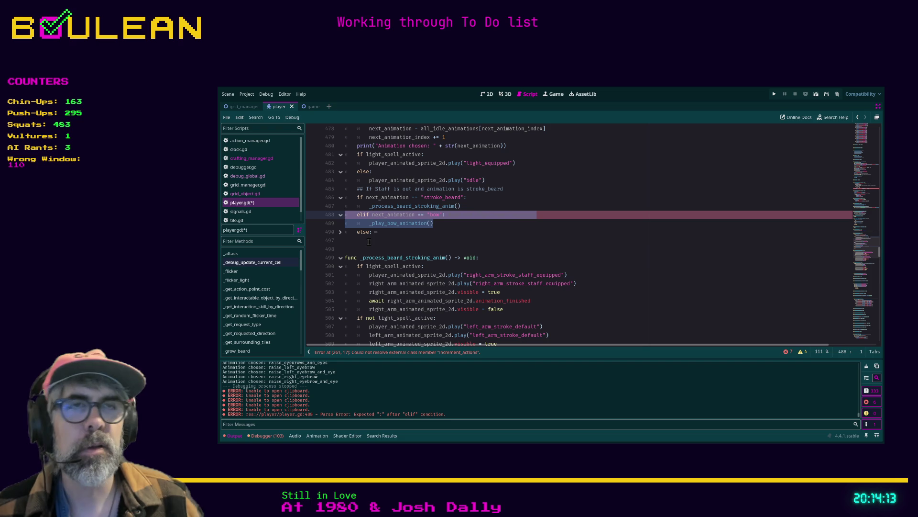
{"action": "key", "text": "Left"}
Step: Rename the bow call and its function definition to _play_bow_anim() and save player.gd
{"action": "key", "text": "BackSpace"}
{"action": "key", "text": "BackSpace"}
{"action": "key", "text": "BackSpace"}
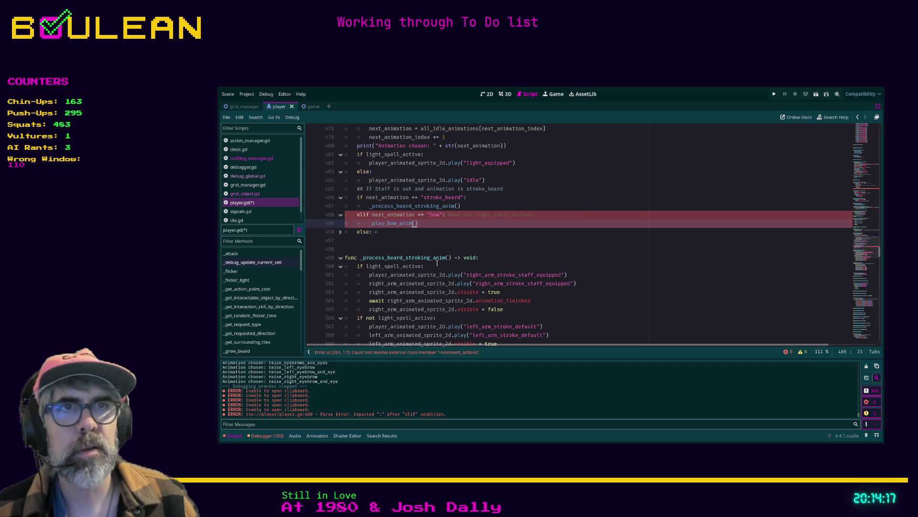
{"action": "scroll", "coordinate": [436, 263], "scroll_direction": "down", "scroll_amount": 8}
{"action": "left_click", "coordinate": [418, 240]}
{"action": "key", "text": "BackSpace"}
{"action": "key", "text": "BackSpace"}
{"action": "key", "text": "BackSpace"}
{"action": "key", "text": "BackSpace"}
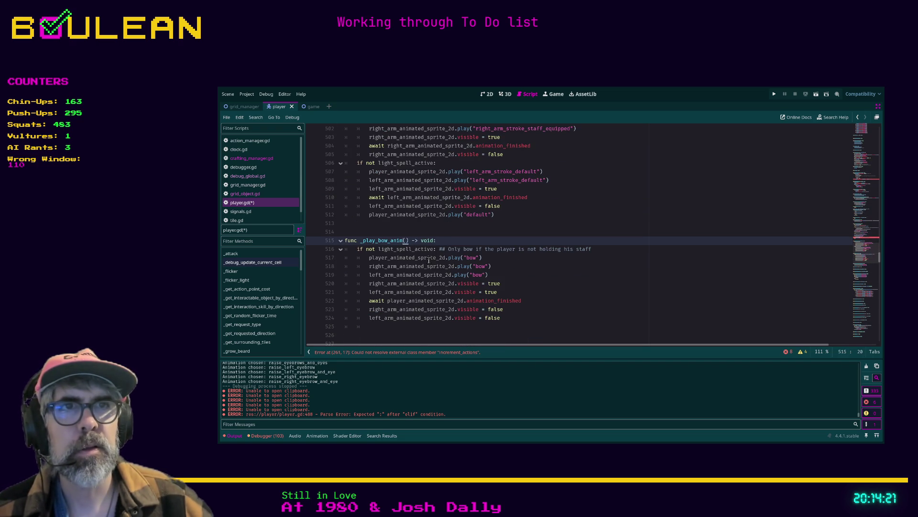
{"action": "scroll", "coordinate": [440, 249], "scroll_direction": "up", "scroll_amount": 7}
{"action": "left_click", "coordinate": [412, 215]}
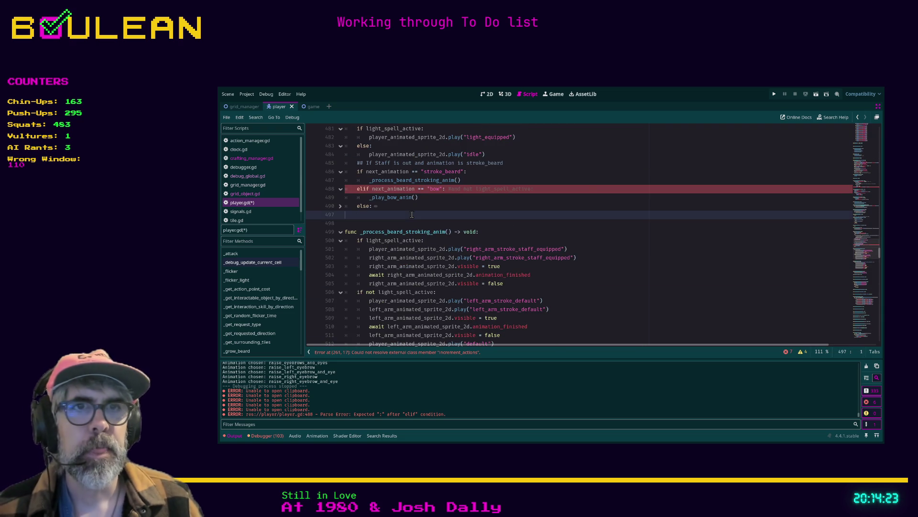
{"action": "scroll", "coordinate": [426, 232], "scroll_direction": "up", "scroll_amount": 1}
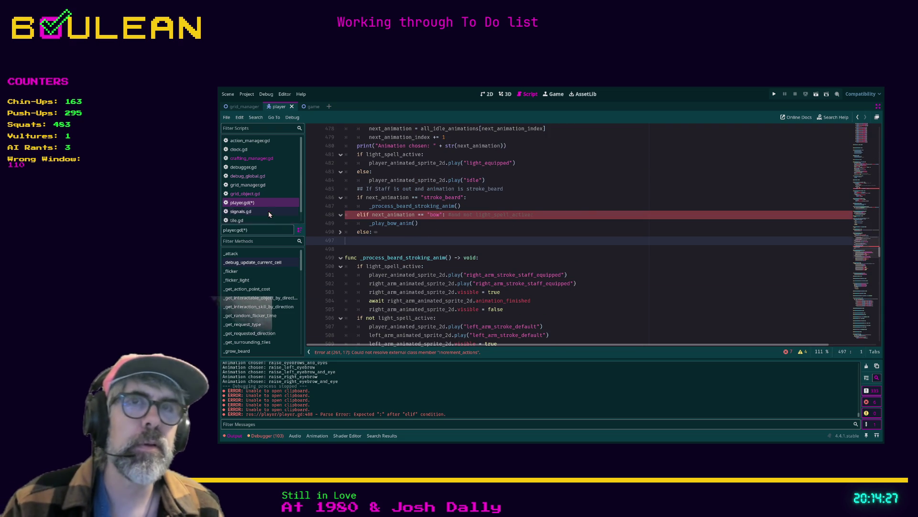
{"action": "key", "text": "ctrl+s"}
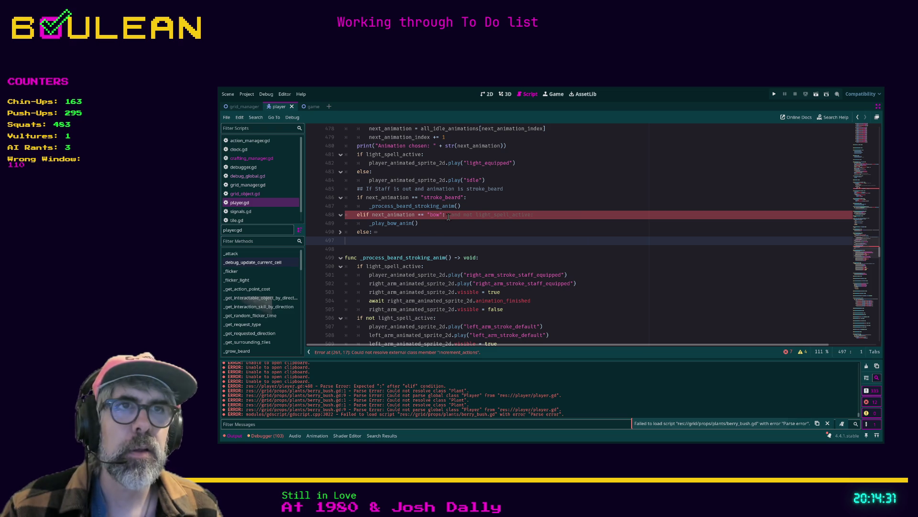
Step: Comment out lines 488–496 of the bow and else branches and save player.gd
{"action": "left_click", "coordinate": [341, 231]}
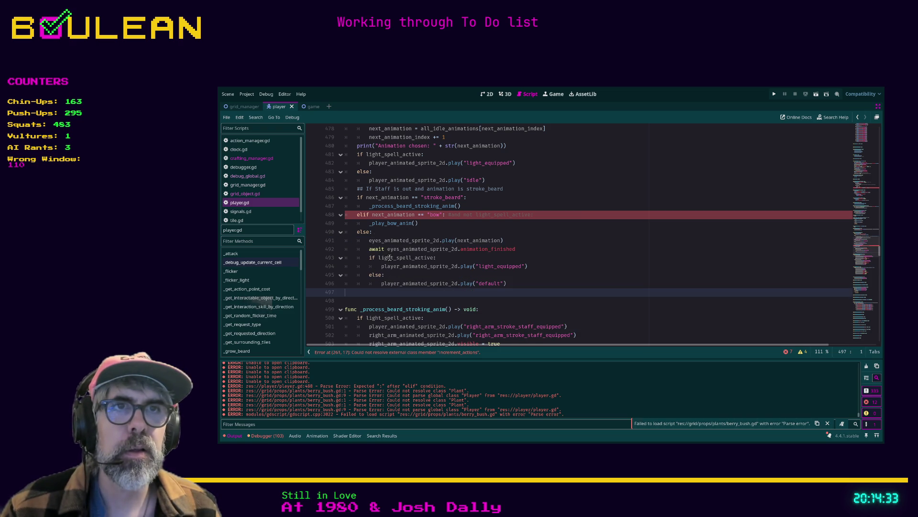
{"action": "left_click_drag", "start_coordinate": [376, 295], "coordinate": [341, 218]}
{"action": "key", "text": "ctrl+k"}
{"action": "key", "text": "ctrl+k"}
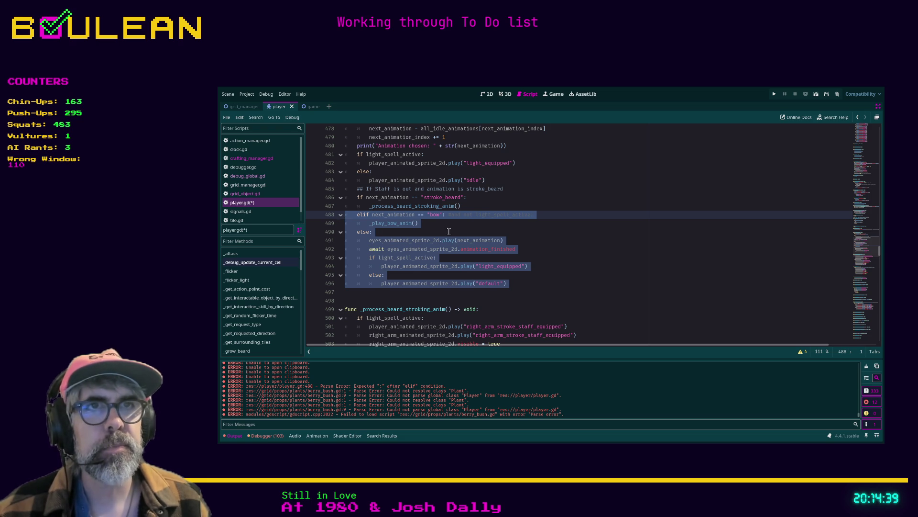
{"action": "left_click", "coordinate": [450, 231]}
{"action": "key", "text": "ctrl+s"}
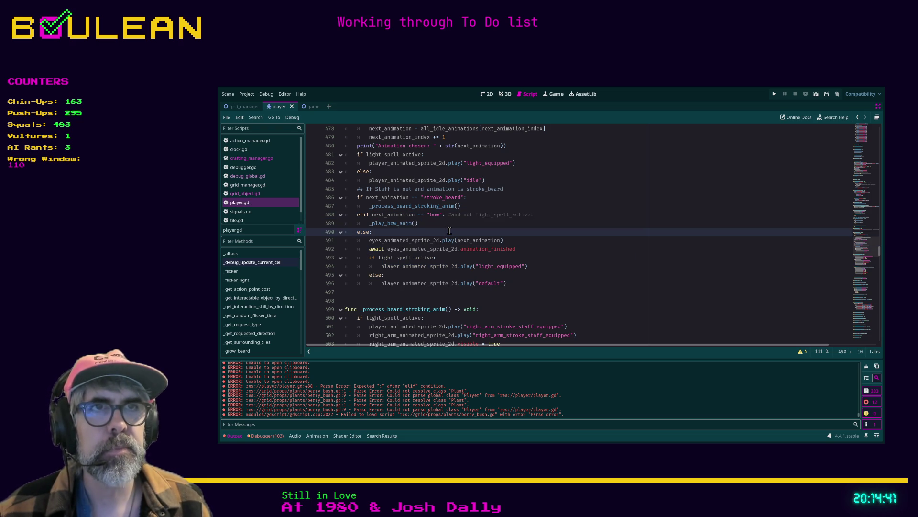
Step: Rename the calls to _play_bow_animation() and _process_beard_stroking_animation()
{"action": "left_click", "coordinate": [414, 223]}
{"action": "type", "text": "ation"}
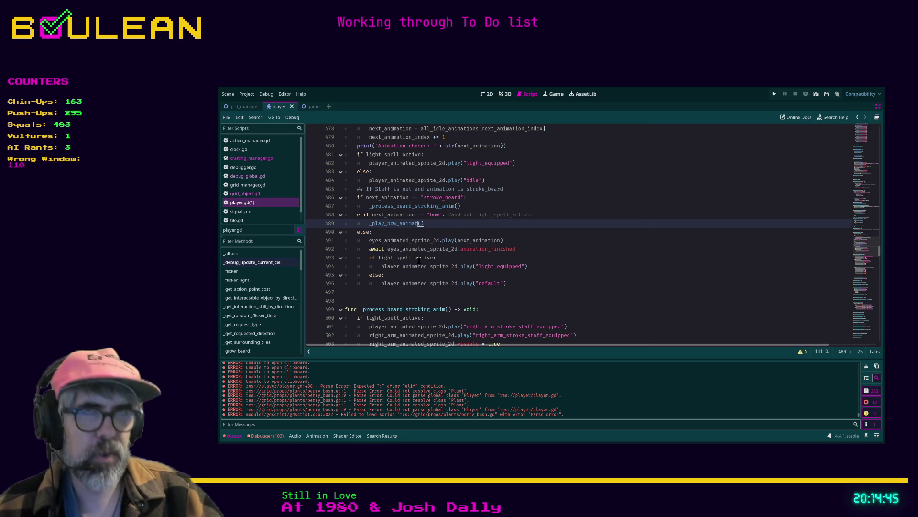
{"action": "left_click", "coordinate": [452, 206]}
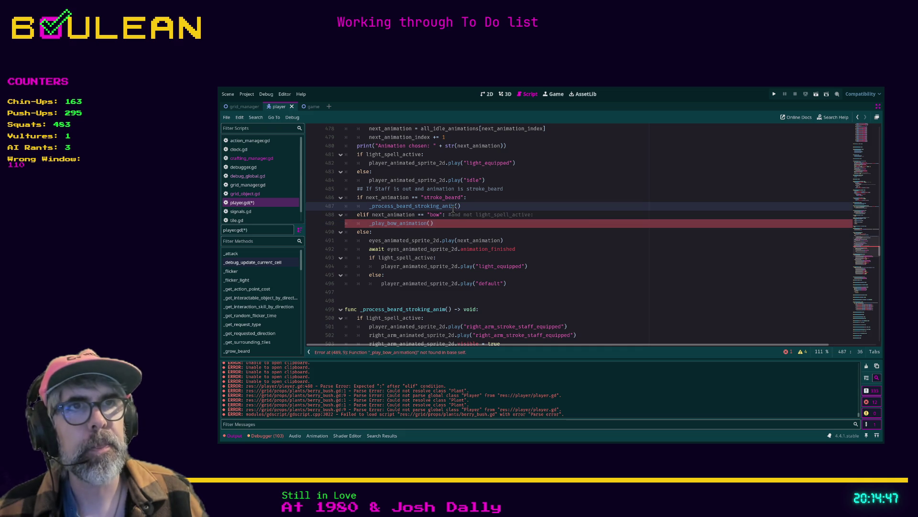
{"action": "key", "text": "Right"}
{"action": "type", "text": "ation"}
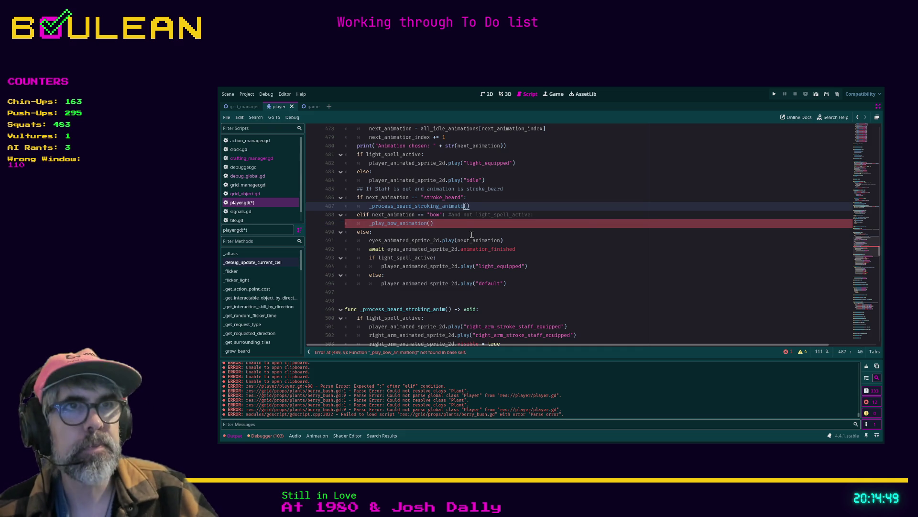
Step: Rename both function definitions to _play_bow_animation() and _process_beard_stroking_animation(), then save
{"action": "scroll", "coordinate": [426, 254], "scroll_direction": "down", "scroll_amount": 6}
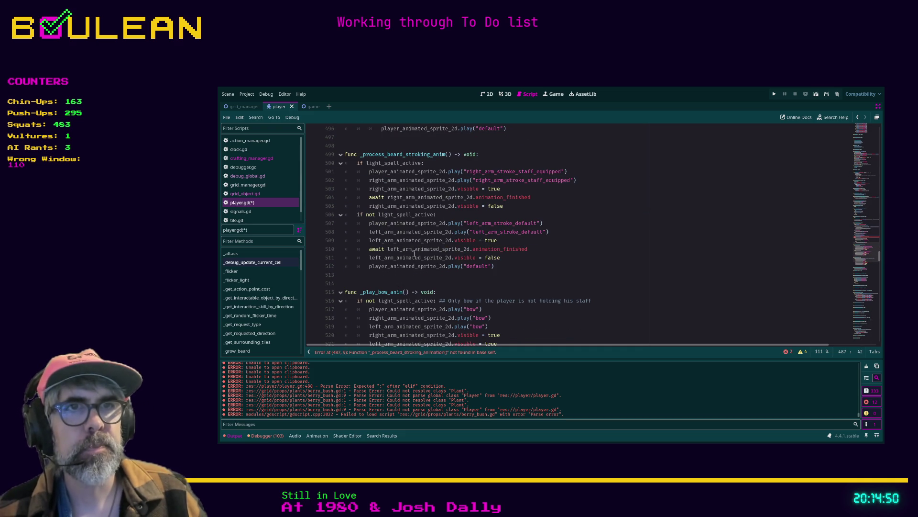
{"action": "left_click", "coordinate": [403, 292]}
{"action": "key", "text": "Right"}
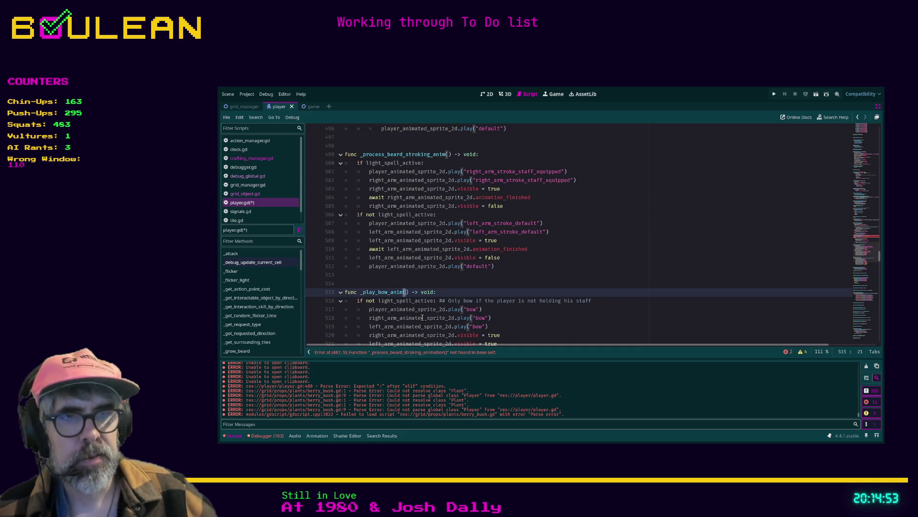
{"action": "key", "text": "BackSpace"}
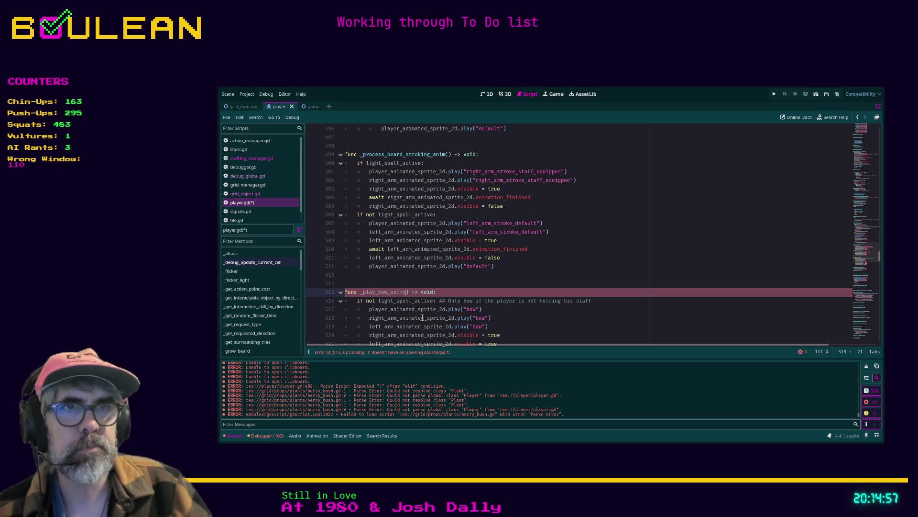
{"action": "type", "text": "tion"}
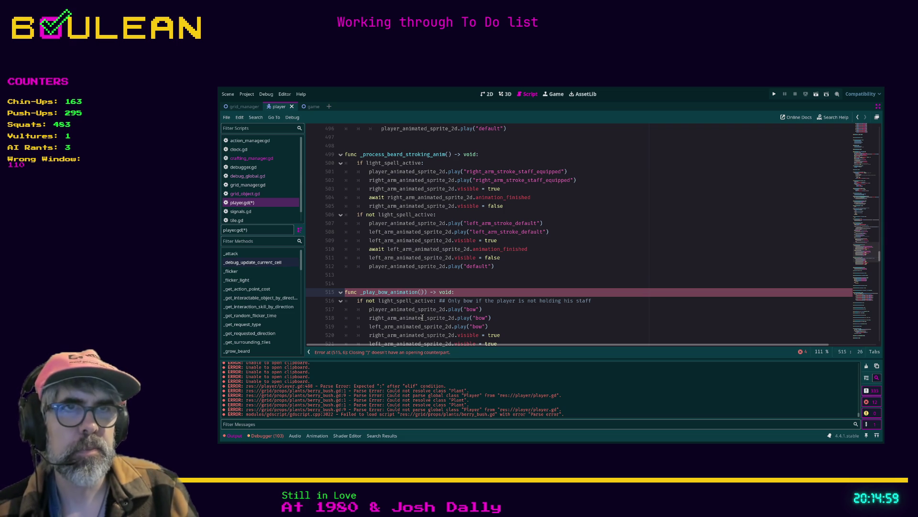
{"action": "type", "text": "("}
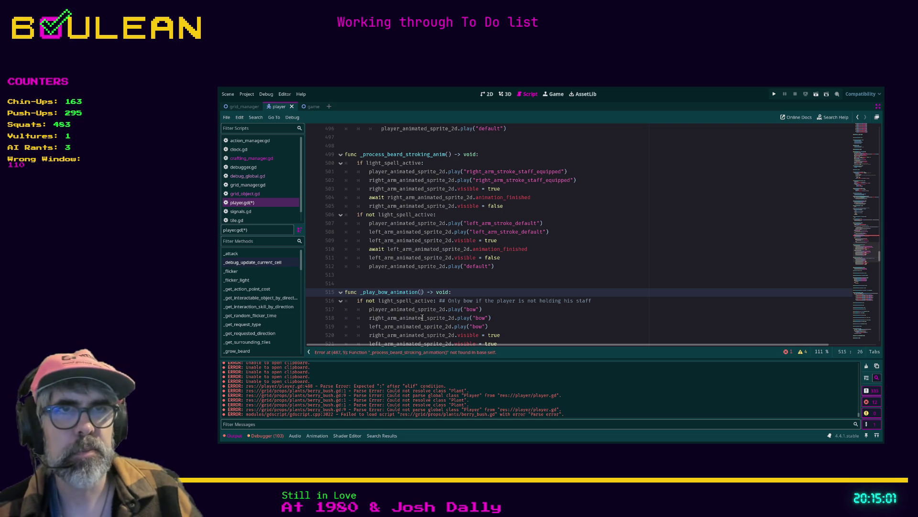
{"action": "scroll", "coordinate": [423, 317], "scroll_direction": "down", "scroll_amount": 6}
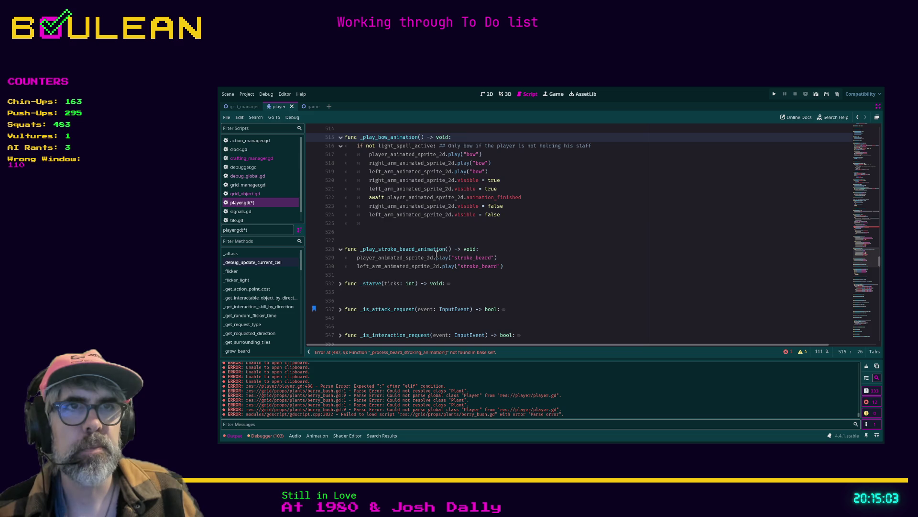
{"action": "scroll", "coordinate": [433, 263], "scroll_direction": "up", "scroll_amount": 5}
{"action": "scroll", "coordinate": [441, 283], "scroll_direction": "up", "scroll_amount": 1}
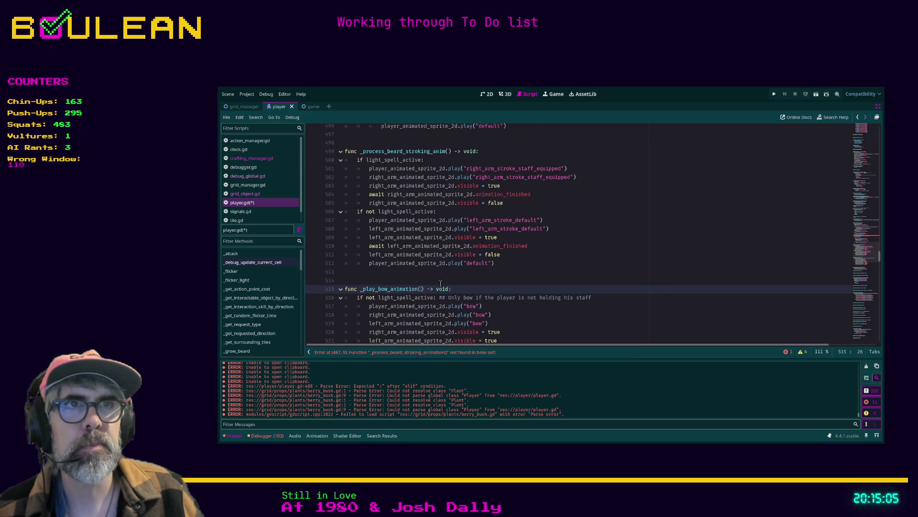
{"action": "left_click", "coordinate": [436, 171]}
{"action": "left_click", "coordinate": [446, 154]}
{"action": "type", "text": "ation("}
{"action": "key", "text": "ctrl+s"}
{"action": "left_click", "coordinate": [550, 232]}
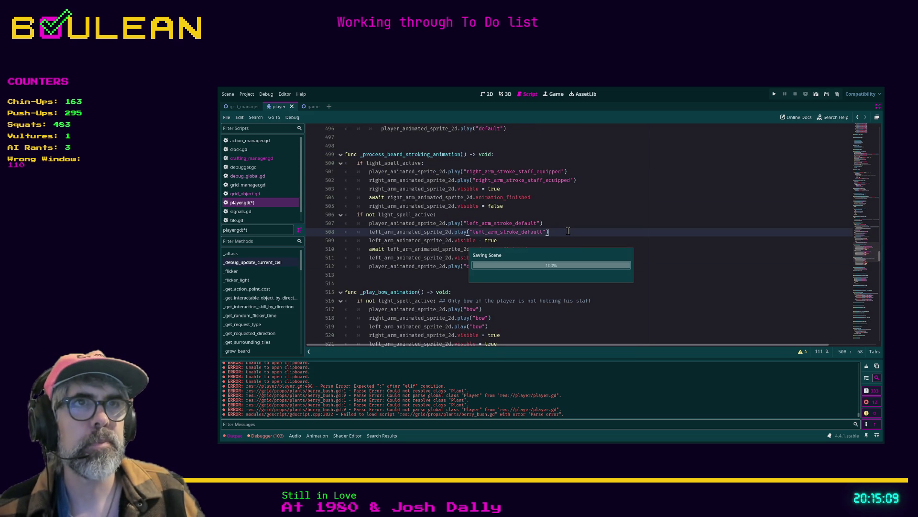
{"action": "scroll", "coordinate": [550, 233], "scroll_direction": "up", "scroll_amount": 8}
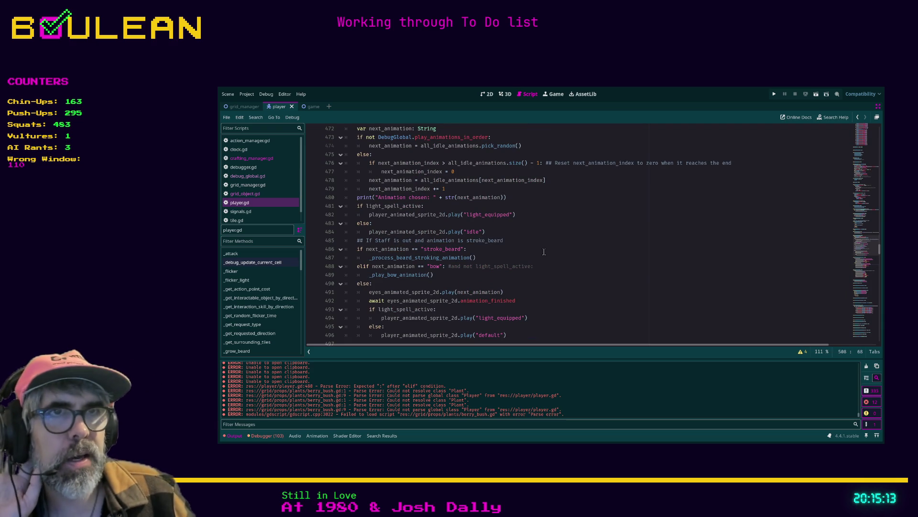
Step: Insert a _play_eye_movement_animation() call as the first line under 'else:' on line 490
{"action": "scroll", "coordinate": [496, 259], "scroll_direction": "down", "scroll_amount": 2}
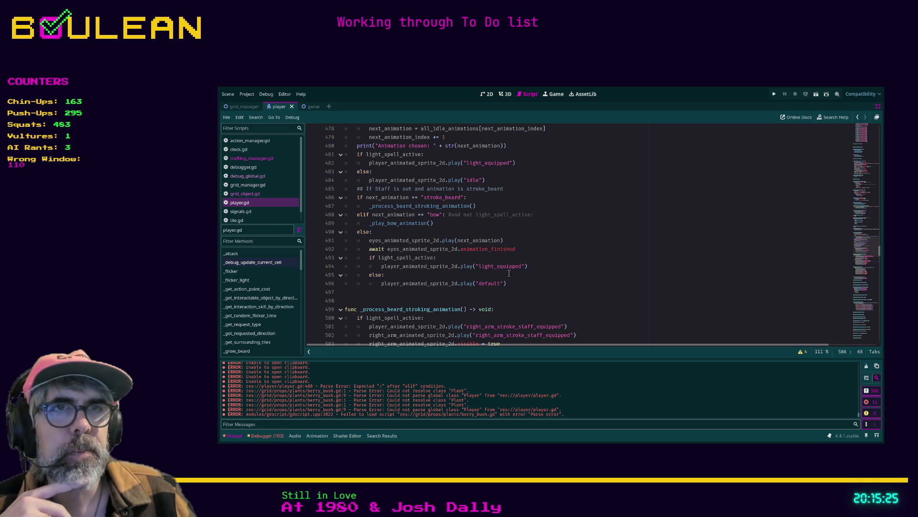
{"action": "left_click", "coordinate": [383, 231]}
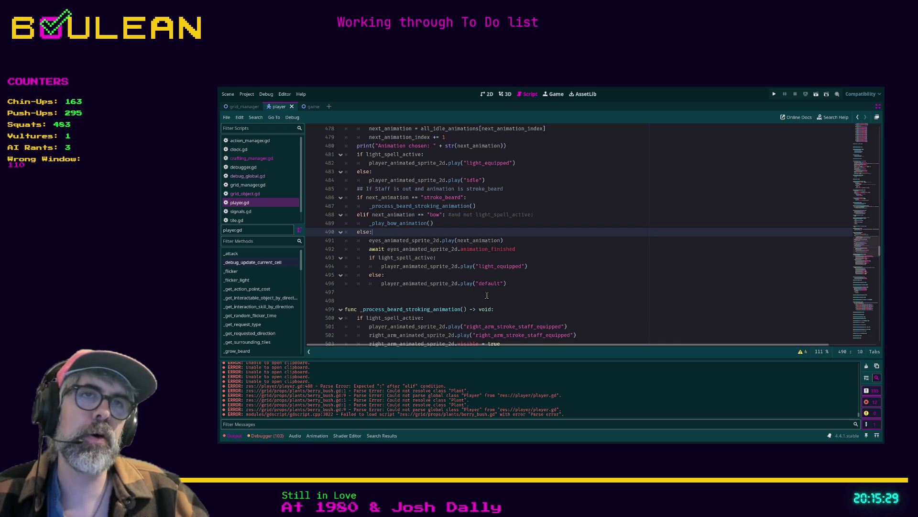
{"action": "key", "text": "Return"}
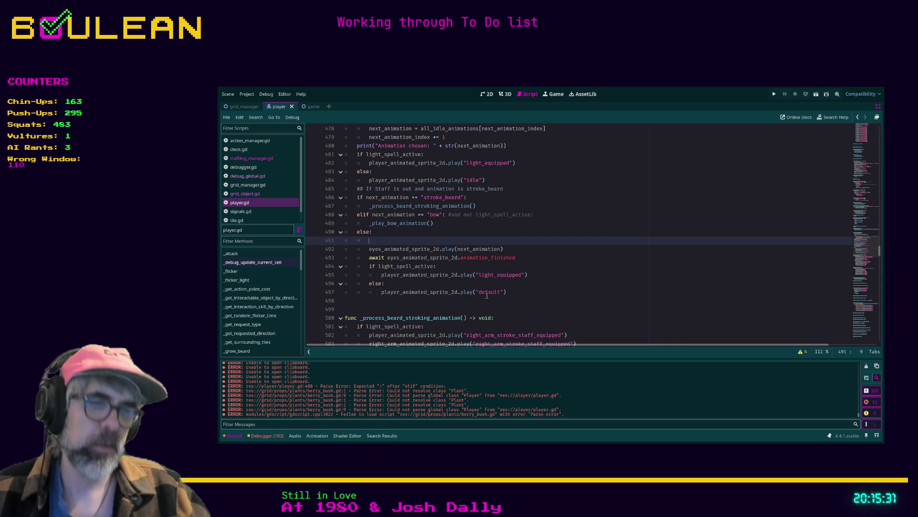
{"action": "type", "text": "_play"}
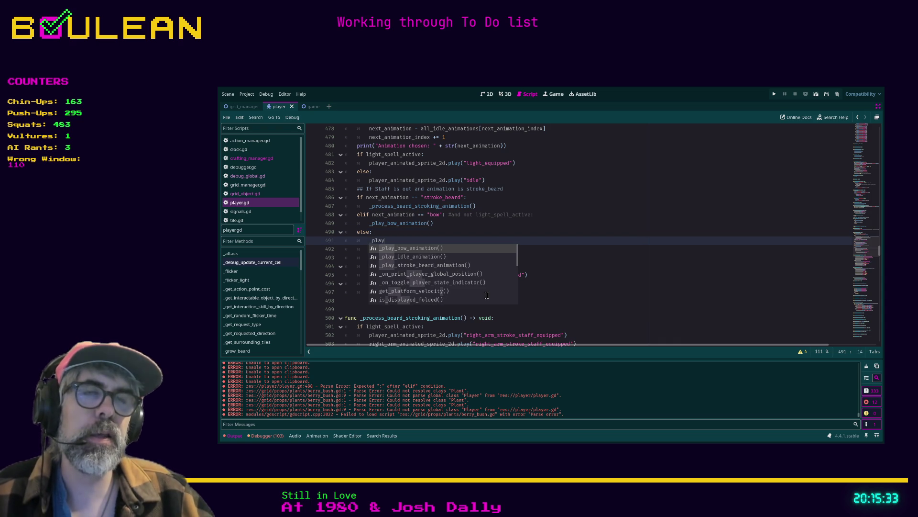
{"action": "type", "text": "_remain"}
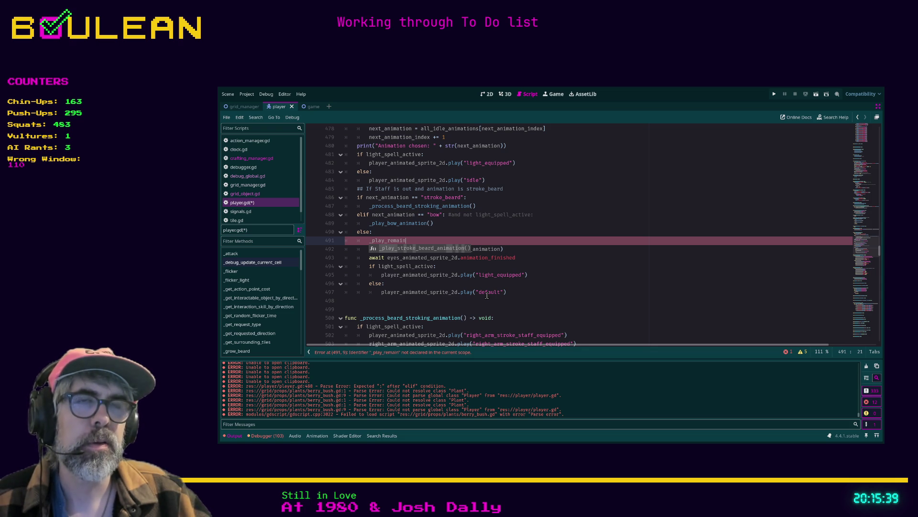
{"action": "key", "text": "BackSpace"}
{"action": "key", "text": "BackSpace"}
{"action": "key", "text": "BackSpace"}
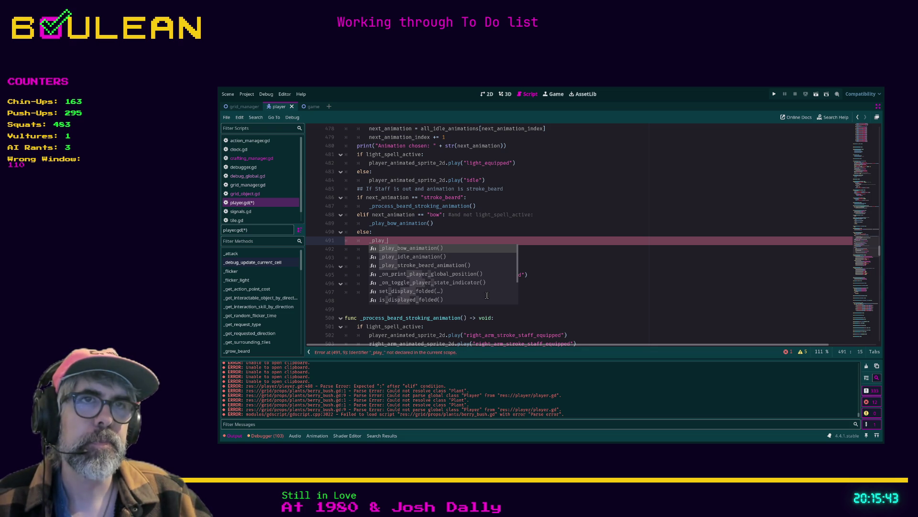
{"action": "type", "text": "eye_mov"}
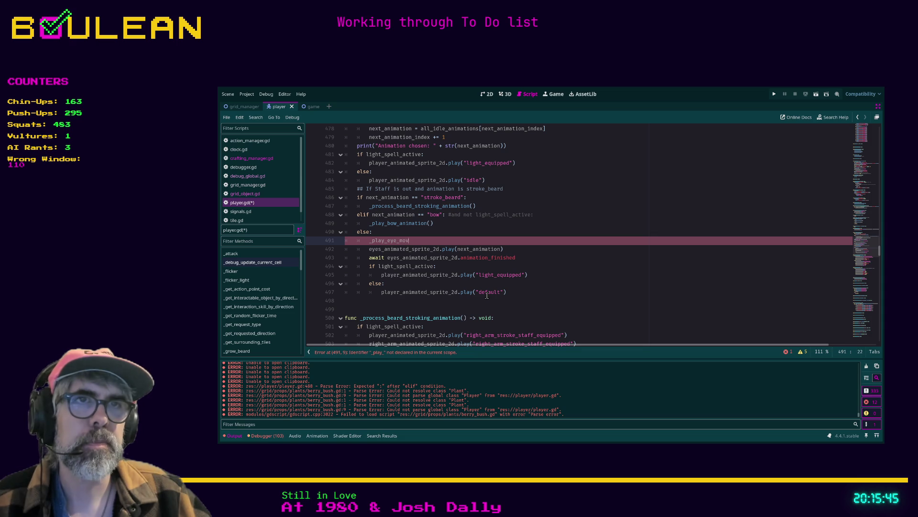
{"action": "type", "text": "ement_animation()"}
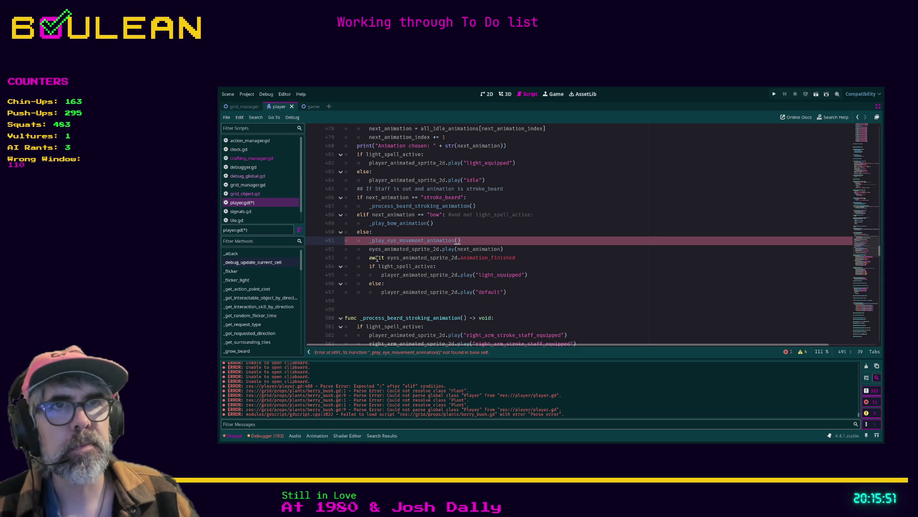
{"action": "left_click", "coordinate": [350, 244]}
Step: Declare func _play_eye_movement_animation() -> void: below the bow function
{"action": "scroll", "coordinate": [351, 258], "scroll_direction": "down", "scroll_amount": 5}
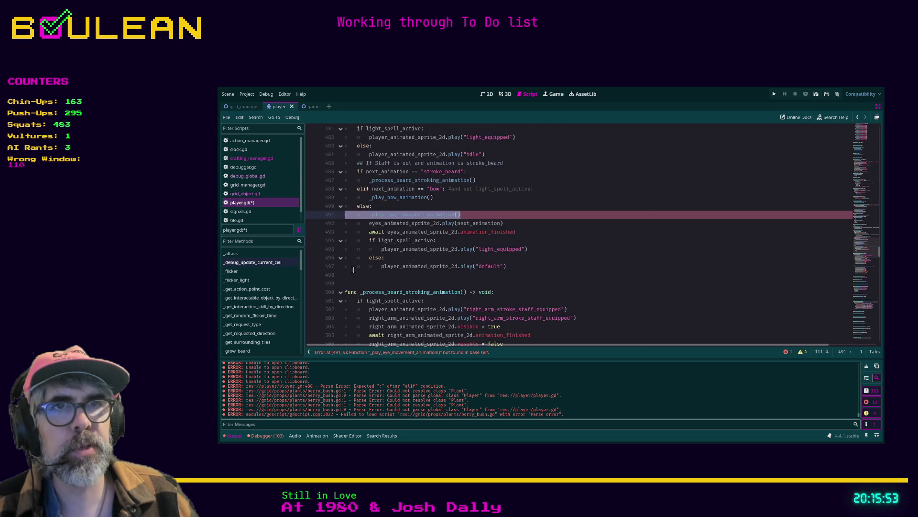
{"action": "scroll", "coordinate": [352, 269], "scroll_direction": "down", "scroll_amount": 4}
{"action": "left_click", "coordinate": [357, 310]}
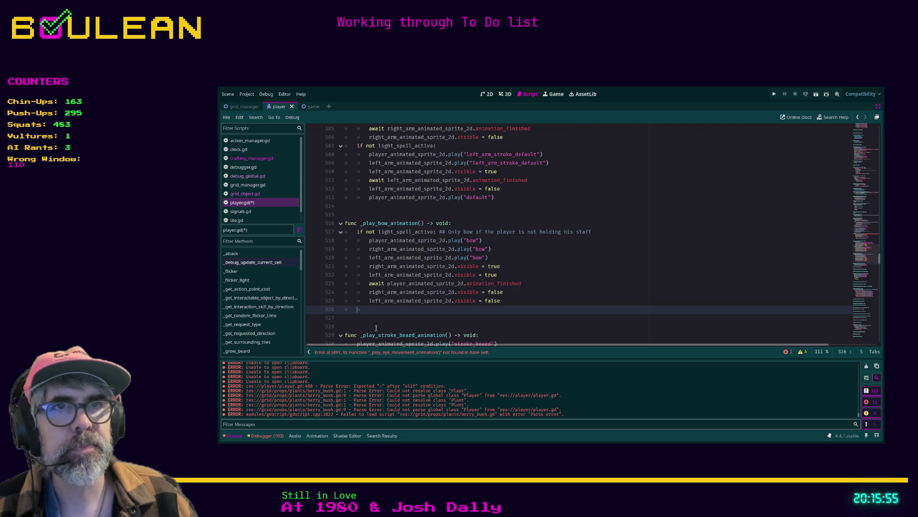
{"action": "key", "text": "Down"}
{"action": "key", "text": "Return"}
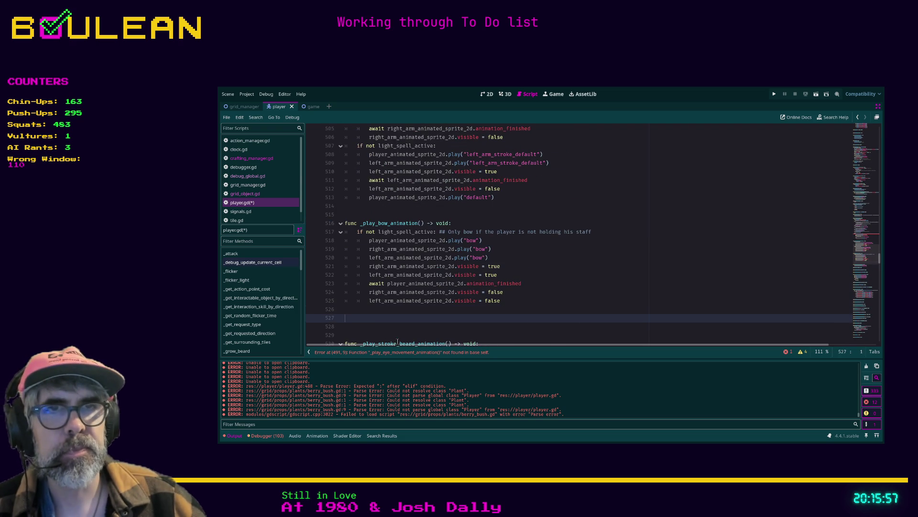
{"action": "type", "text": "_play_eye_movement_animation()"}
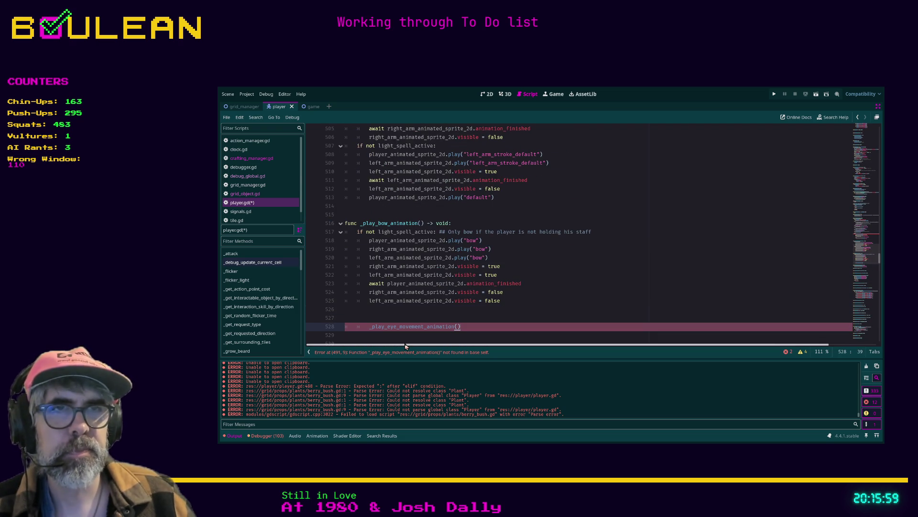
{"action": "key", "text": "Home"}
{"action": "key", "text": "BackSpace"}
{"action": "key", "text": "BackSpace"}
{"action": "type", "text": "func "}
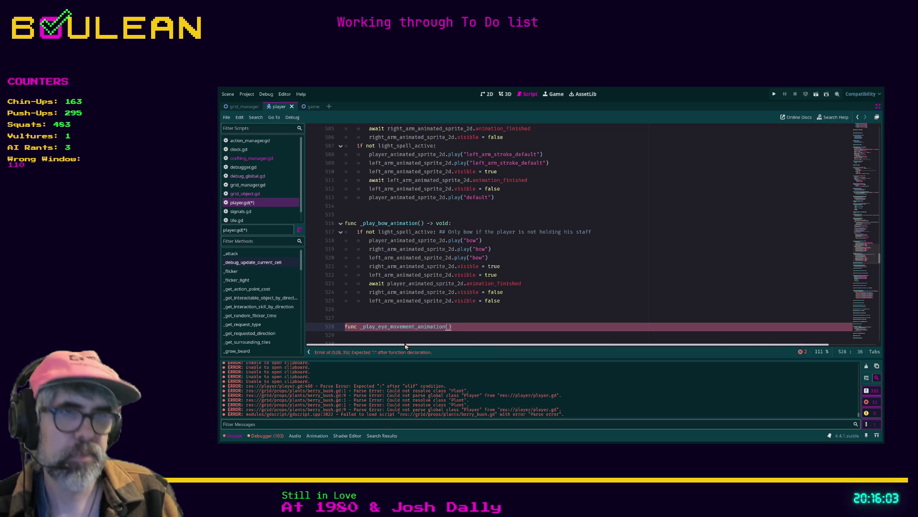
{"action": "type", "text": "-> void:"}
{"action": "key", "text": "Return"}
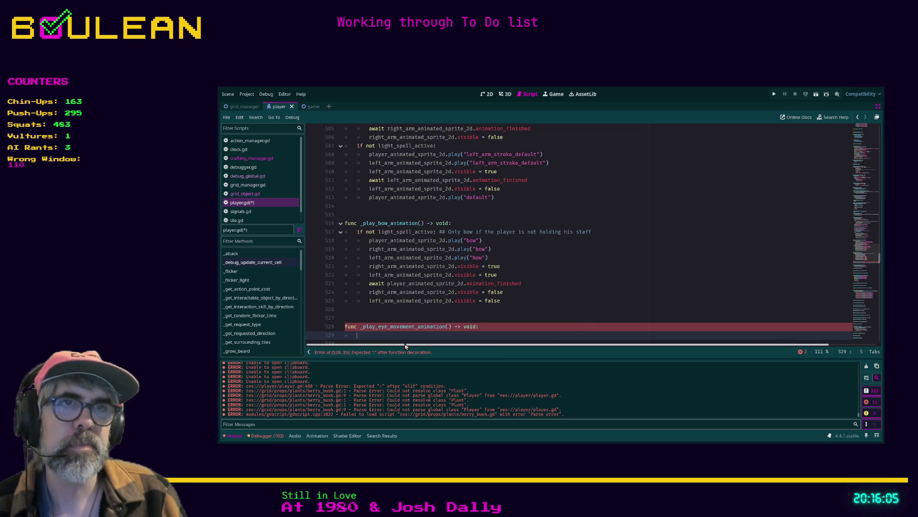
Step: Move the eye animation block from the idle code into the new function, dedented one level
{"action": "scroll", "coordinate": [434, 300], "scroll_direction": "up", "scroll_amount": 6}
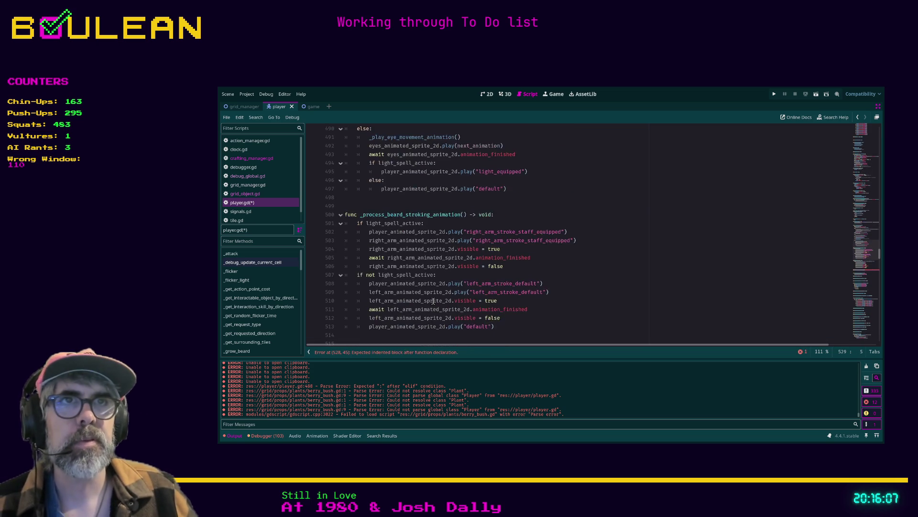
{"action": "scroll", "coordinate": [430, 224], "scroll_direction": "up", "scroll_amount": 1}
{"action": "mouse_move", "coordinate": [507, 240]}
{"action": "left_mouse_down"}
{"action": "mouse_move", "coordinate": [405, 231]}
{"action": "mouse_move", "coordinate": [345, 198]}
{"action": "left_mouse_up"}
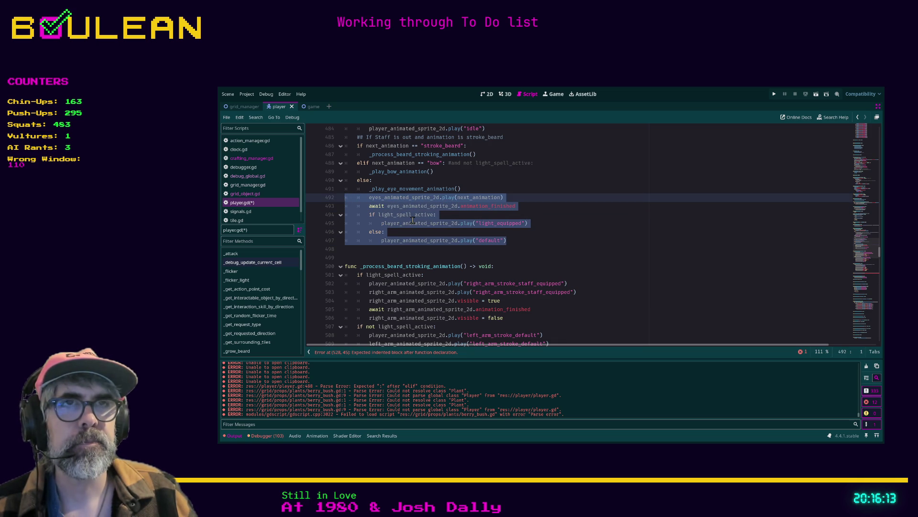
{"action": "key", "text": "ctrl+x"}
{"action": "scroll", "coordinate": [412, 220], "scroll_direction": "down", "scroll_amount": 6}
{"action": "left_click", "coordinate": [365, 319]}
{"action": "key", "text": "BackSpace"}
{"action": "key", "text": "ctrl+v"}
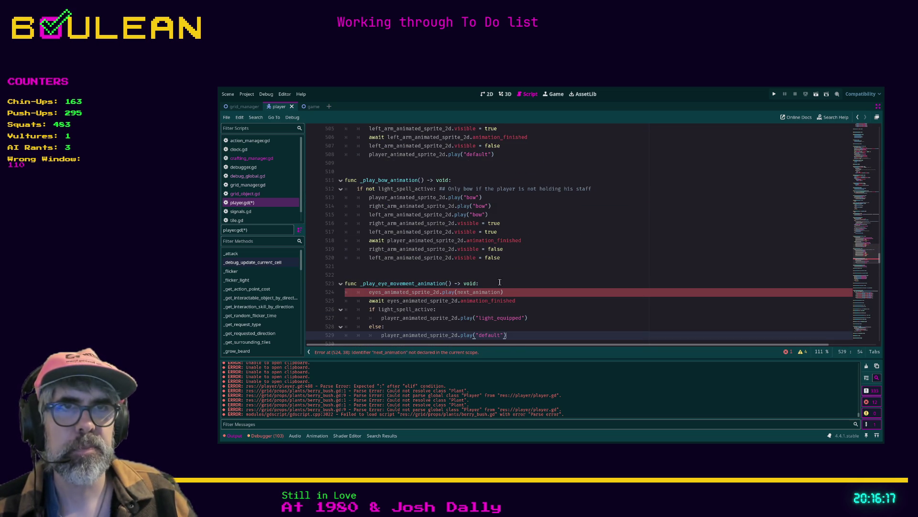
{"action": "left_click_drag", "start_coordinate": [516, 335], "coordinate": [345, 293]}
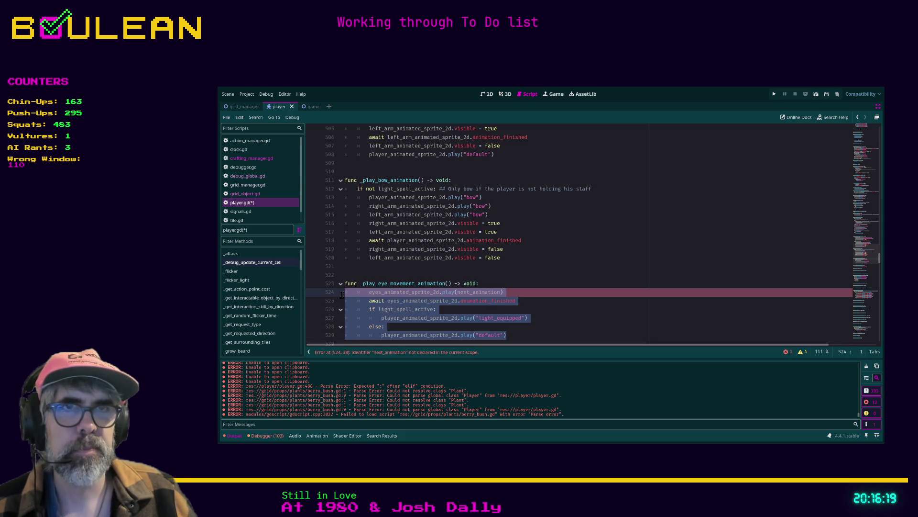
{"action": "key", "text": "shift+Tab"}
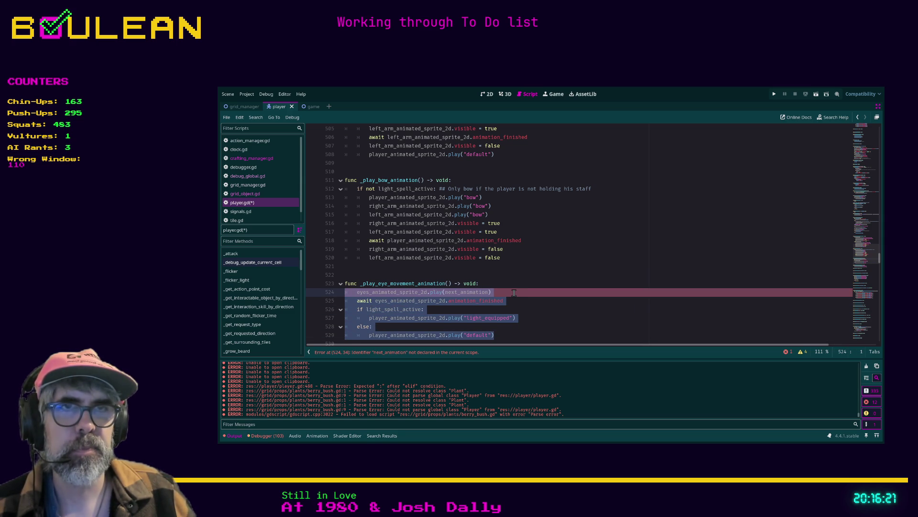
{"action": "left_click", "coordinate": [517, 292]}
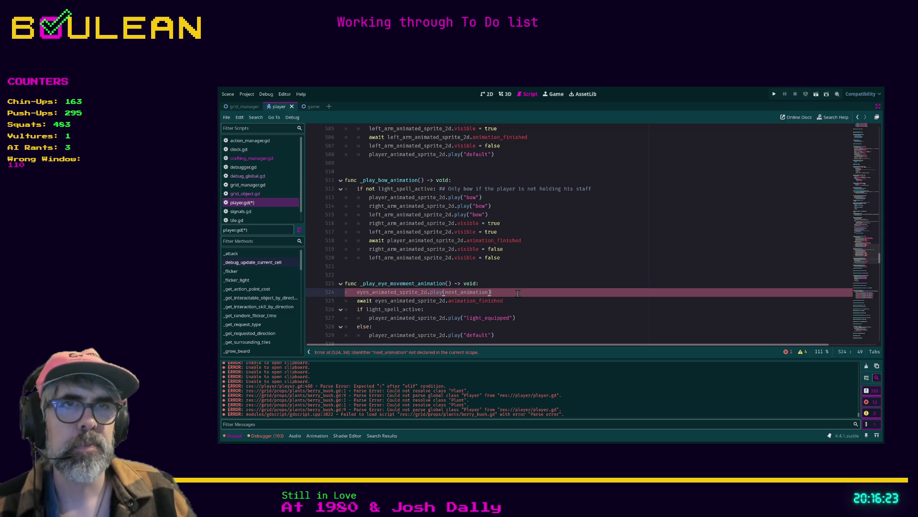
Step: Add the parameter animation: String and play animation instead of next_animation
{"action": "left_click", "coordinate": [449, 284]}
{"action": "type", "text": "next_an"}
{"action": "type", "text": "imation: S"}
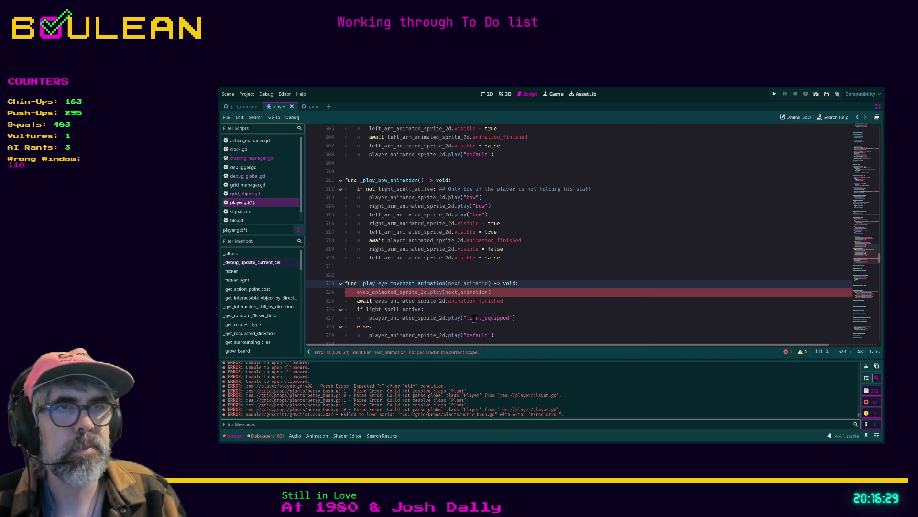
{"action": "key", "text": "BackSpace"}
{"action": "key", "text": "BackSpace"}
{"action": "key", "text": "BackSpace"}
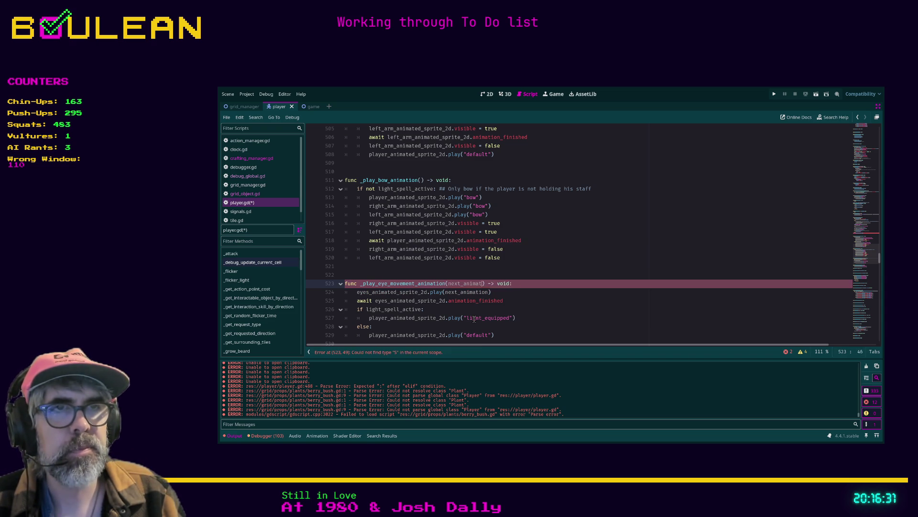
{"action": "type", "text": "imation: Strin"}
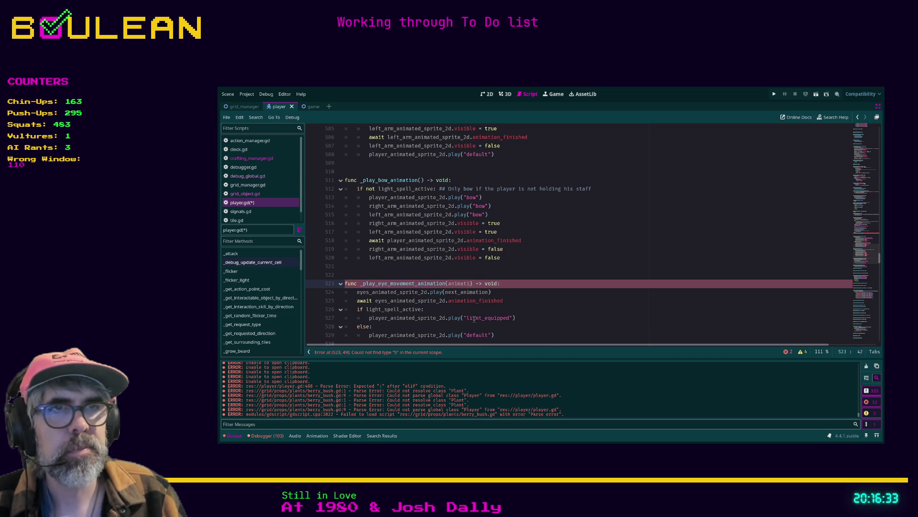
{"action": "type", "text": "g"}
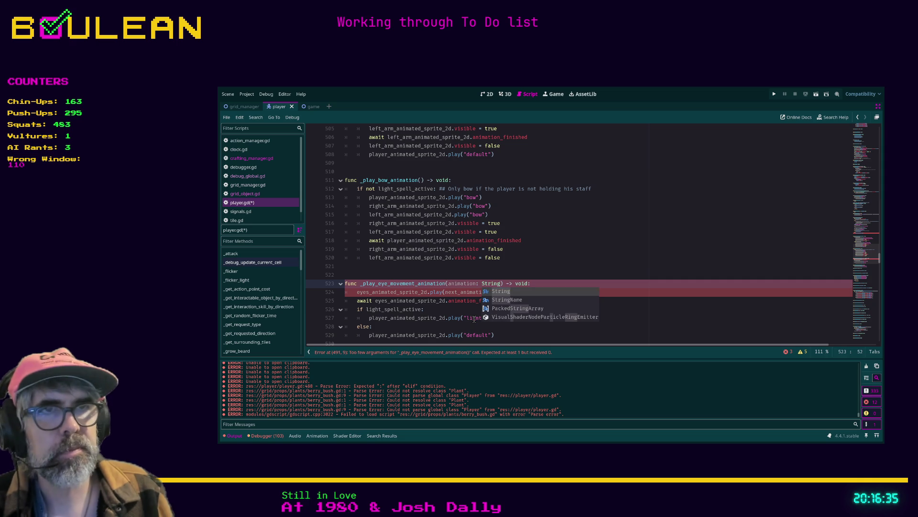
{"action": "left_click", "coordinate": [452, 293]}
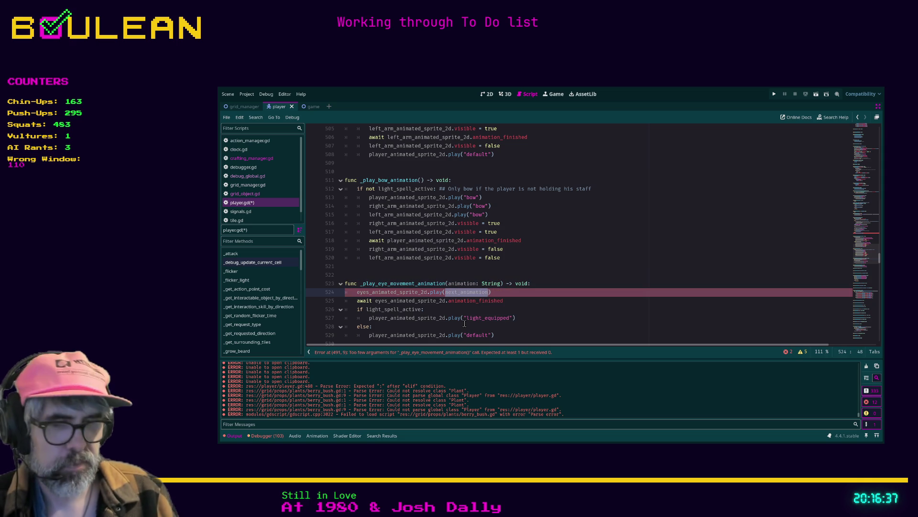
{"action": "type", "text": "animation"}
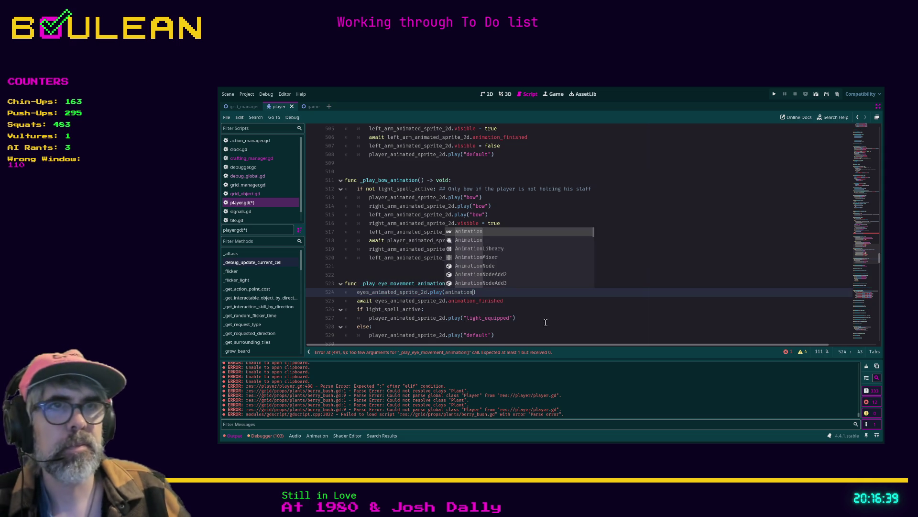
{"action": "left_click", "coordinate": [547, 319]}
{"action": "scroll", "coordinate": [546, 320], "scroll_direction": "up", "scroll_amount": 9}
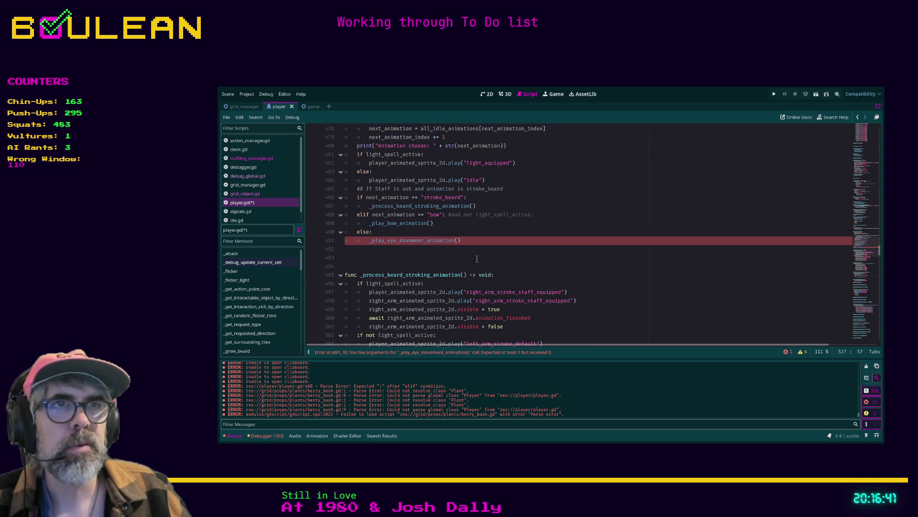
Step: Pass next_animation into the _play_eye_movement_animation() call on line 491
{"action": "left_click", "coordinate": [458, 240]}
{"action": "type", "text": "next_animation"}
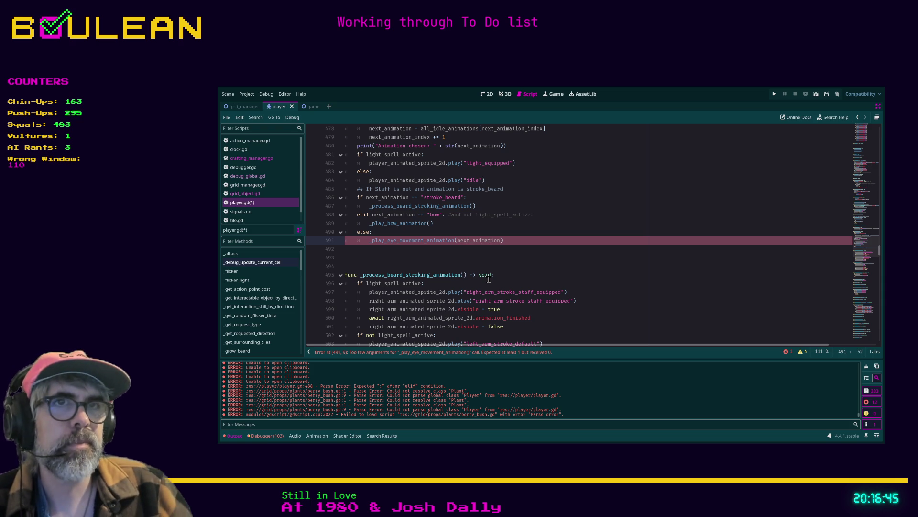
{"action": "key", "text": "Down"}
{"action": "scroll", "coordinate": [472, 259], "scroll_direction": "up", "scroll_amount": 3}
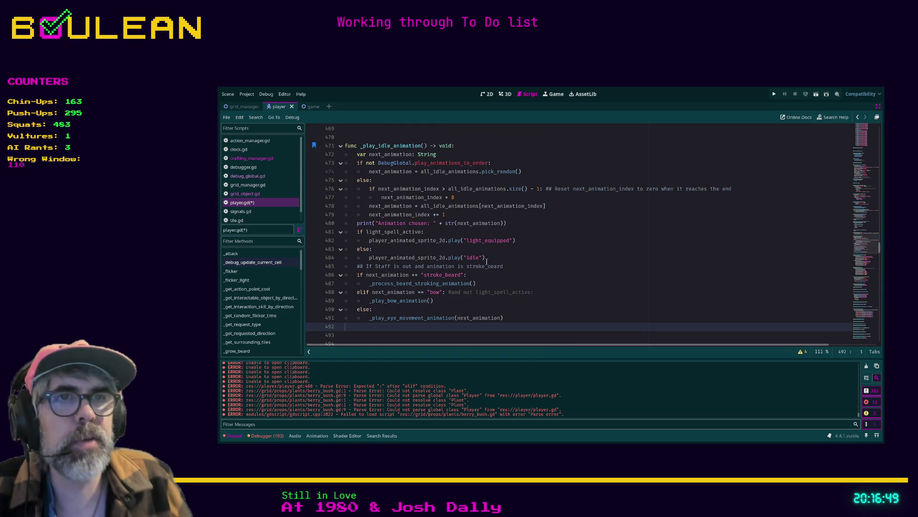
{"action": "left_click", "coordinate": [544, 268]}
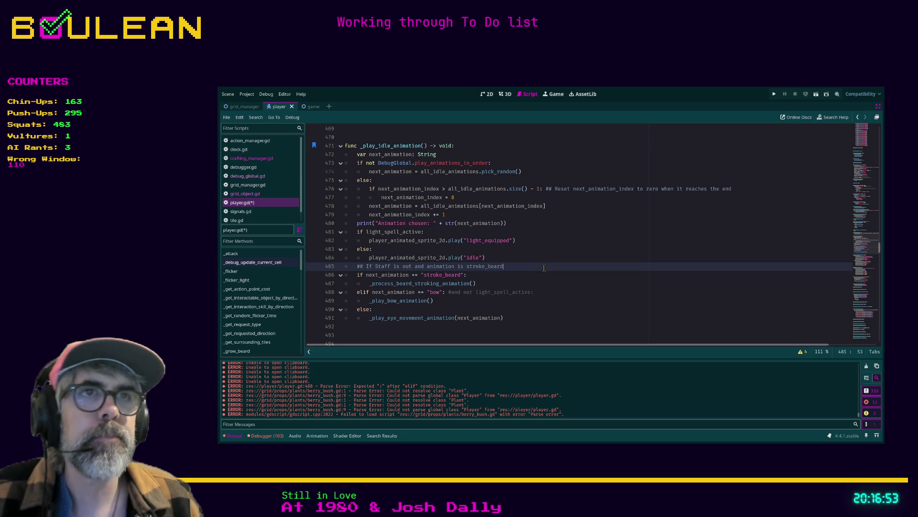
{"action": "scroll", "coordinate": [544, 268], "scroll_direction": "up", "scroll_amount": 1}
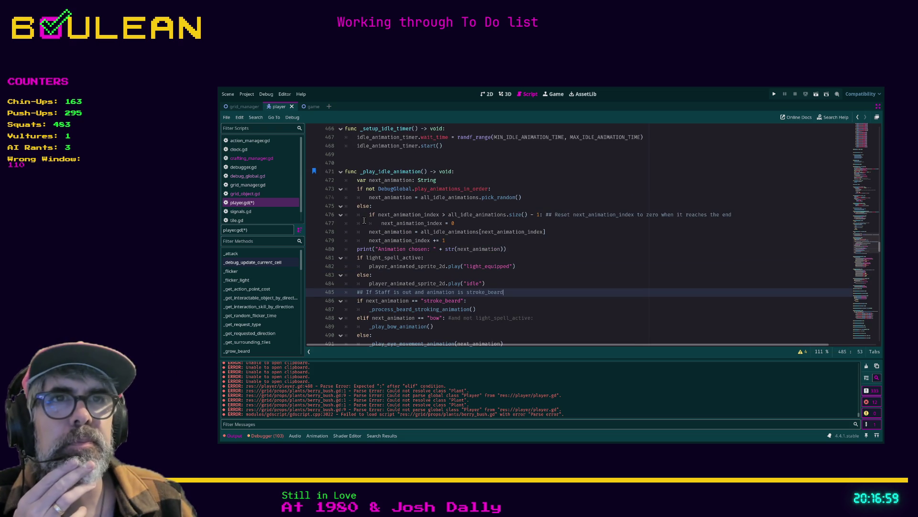
{"action": "scroll", "coordinate": [364, 221], "scroll_direction": "up", "scroll_amount": 2}
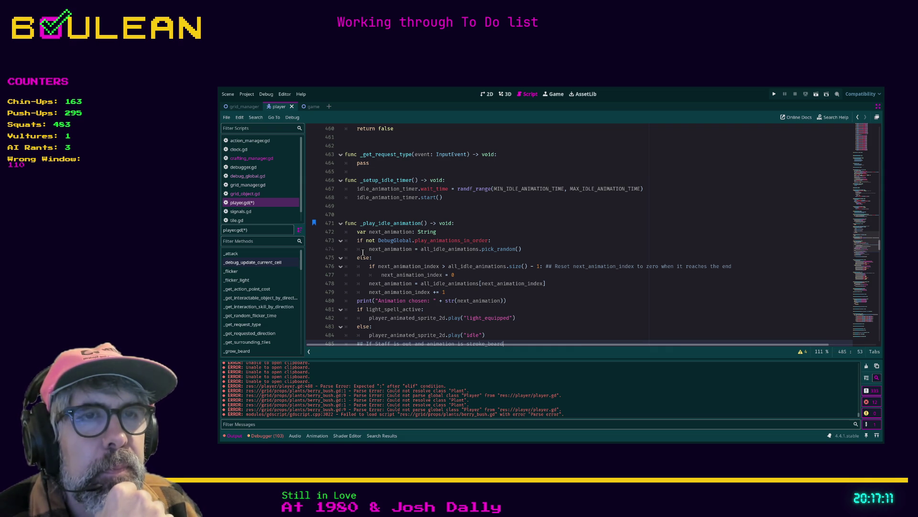
Step: Add a _get_next_animation() call right after the next_animation declaration
{"action": "left_click", "coordinate": [445, 232]}
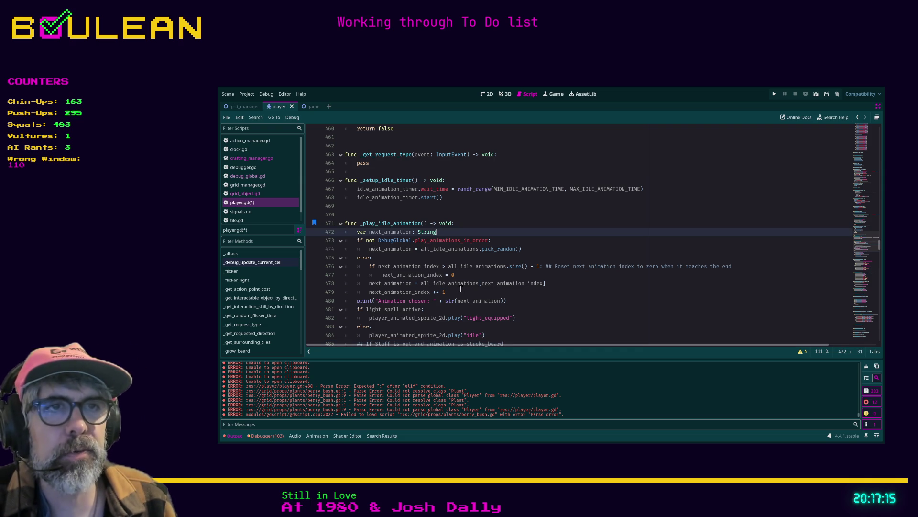
{"action": "key", "text": "Return"}
{"action": "type", "text": "_get_"}
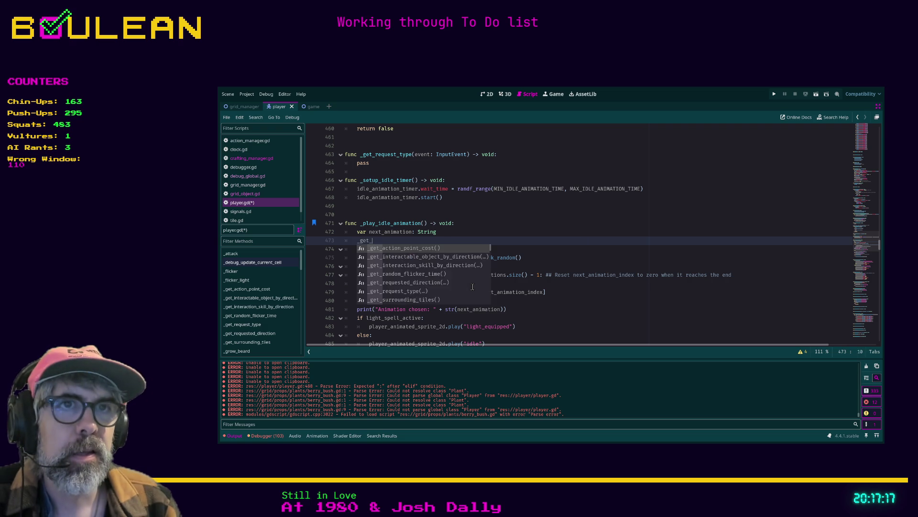
{"action": "type", "text": "next_anim"}
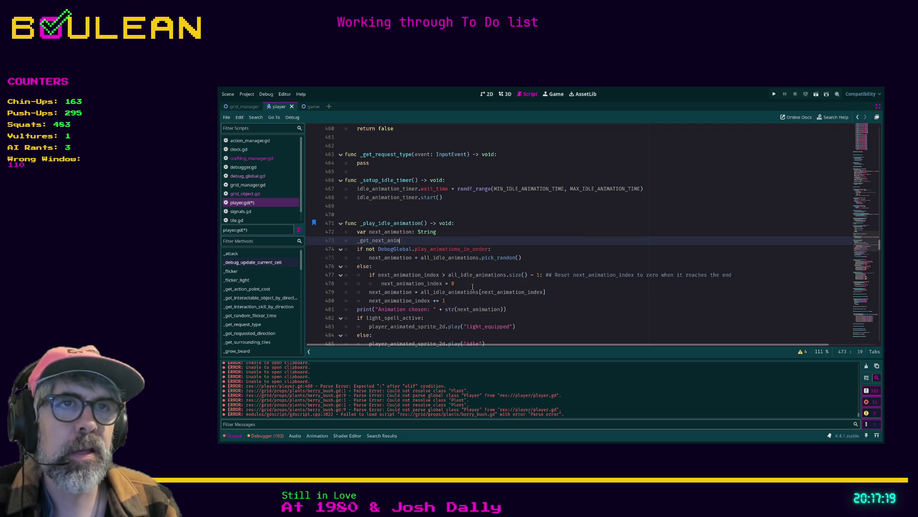
{"action": "type", "text": "ation()"}
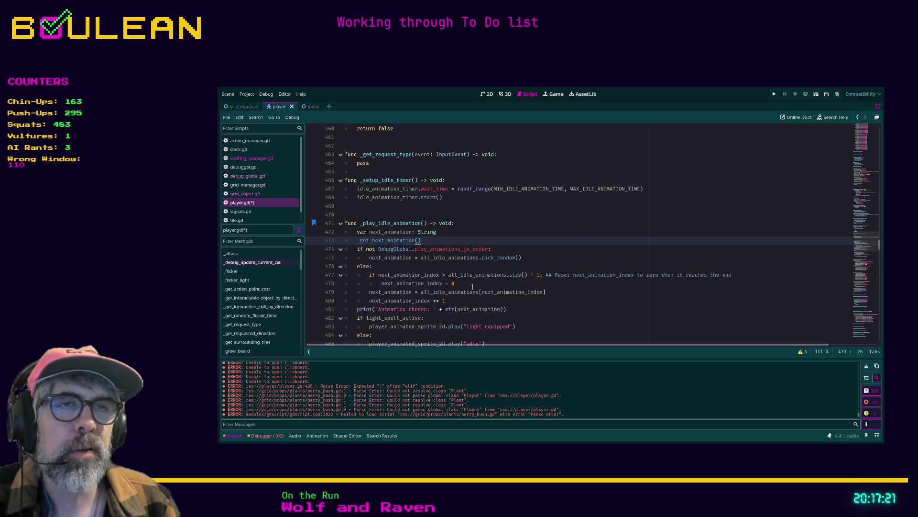
Step: Delete the old random-or-in-order selection code through the print line
{"action": "scroll", "coordinate": [480, 273], "scroll_direction": "down", "scroll_amount": 2}
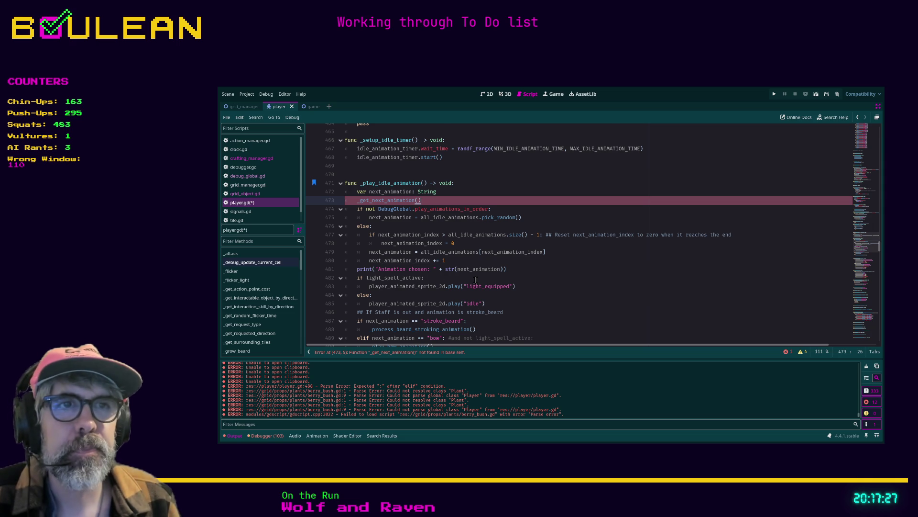
{"action": "scroll", "coordinate": [476, 278], "scroll_direction": "down", "scroll_amount": 1}
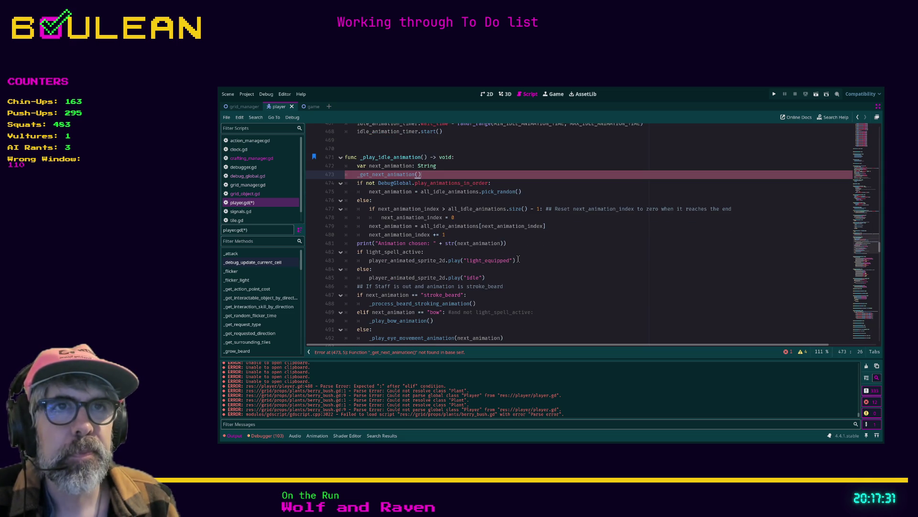
{"action": "scroll", "coordinate": [492, 259], "scroll_direction": "up", "scroll_amount": 1}
{"action": "left_click_drag", "start_coordinate": [520, 270], "coordinate": [500, 268]}
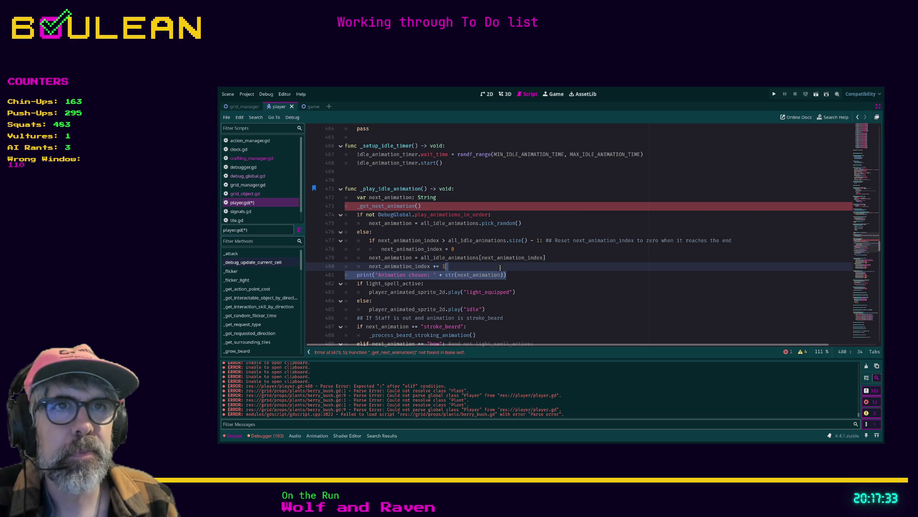
{"action": "left_click_drag", "start_coordinate": [435, 262], "coordinate": [332, 219]}
{"action": "key", "text": "ctrl+c"}
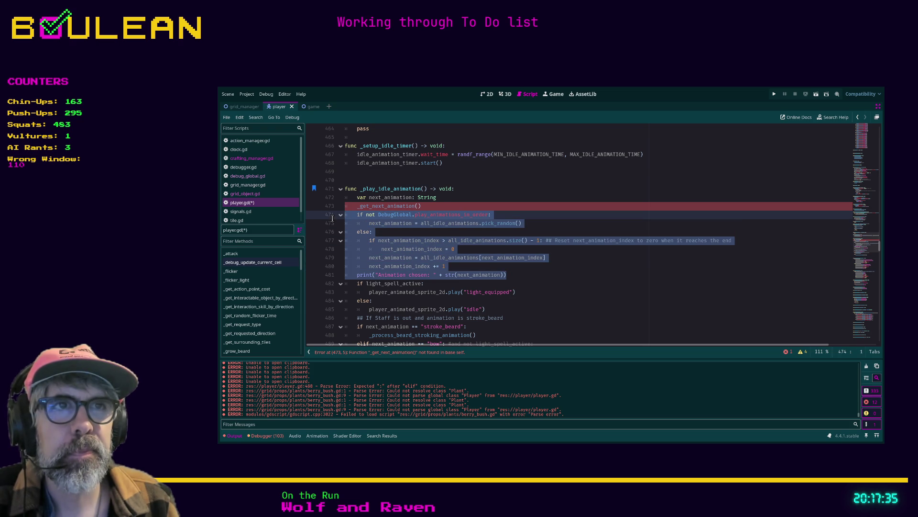
{"action": "key", "text": "Delete"}
{"action": "scroll", "coordinate": [411, 271], "scroll_direction": "down", "scroll_amount": 3}
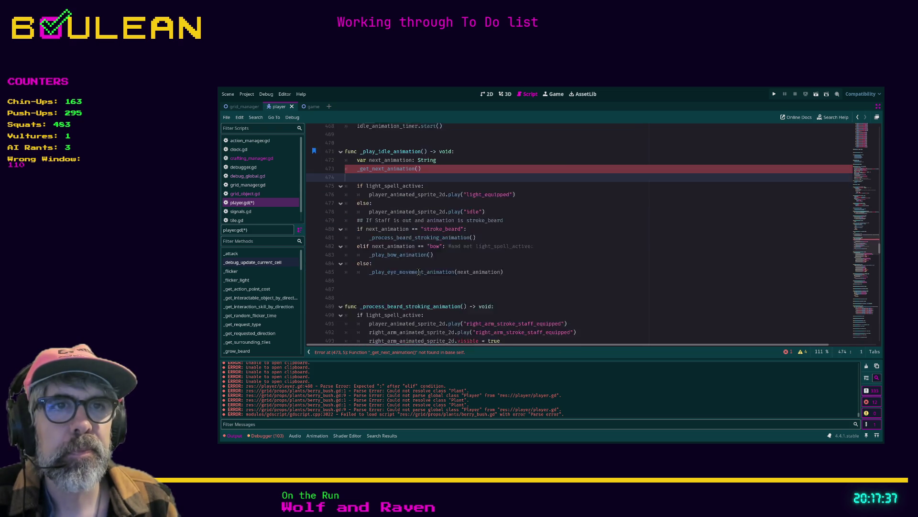
{"action": "left_click", "coordinate": [380, 256]}
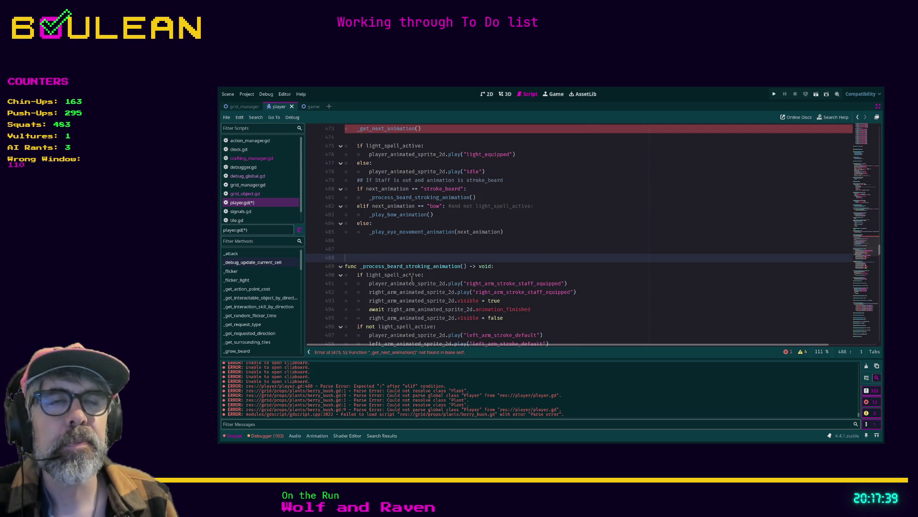
{"action": "scroll", "coordinate": [442, 249], "scroll_direction": "up", "scroll_amount": 3}
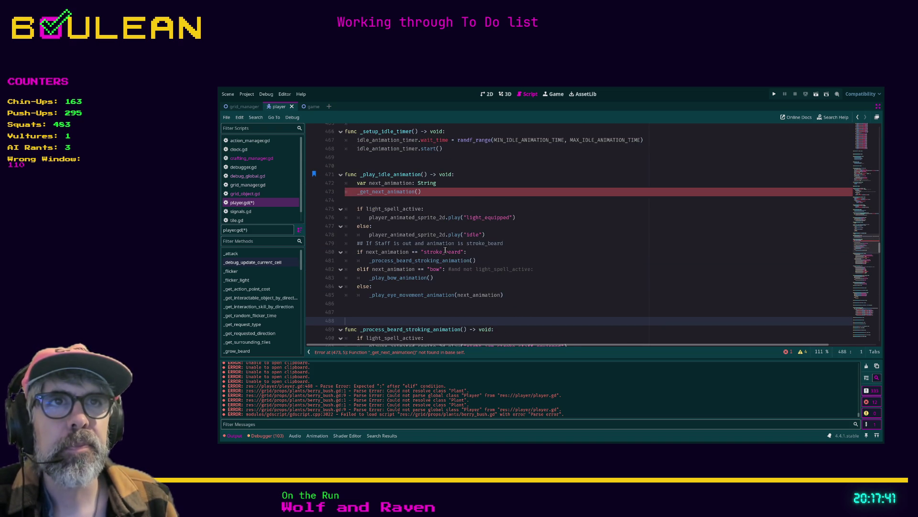
Step: Declare func _get_next_animation() -> String: with a var next_animation: String line
{"action": "key", "text": "Return"}
{"action": "key", "text": "Return"}
{"action": "key", "text": "Return"}
{"action": "key", "text": "Up"}
{"action": "key", "text": "Up"}
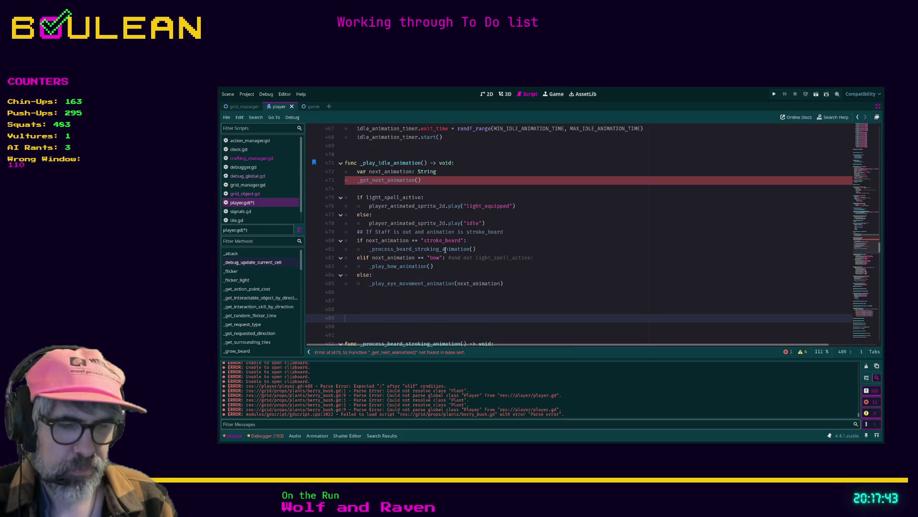
{"action": "type", "text": "func "}
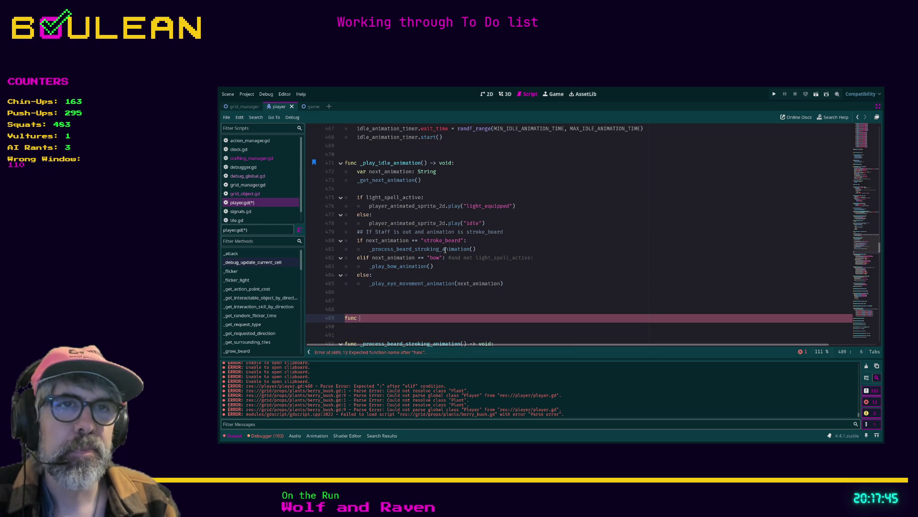
{"action": "type", "text": "_get_next_"}
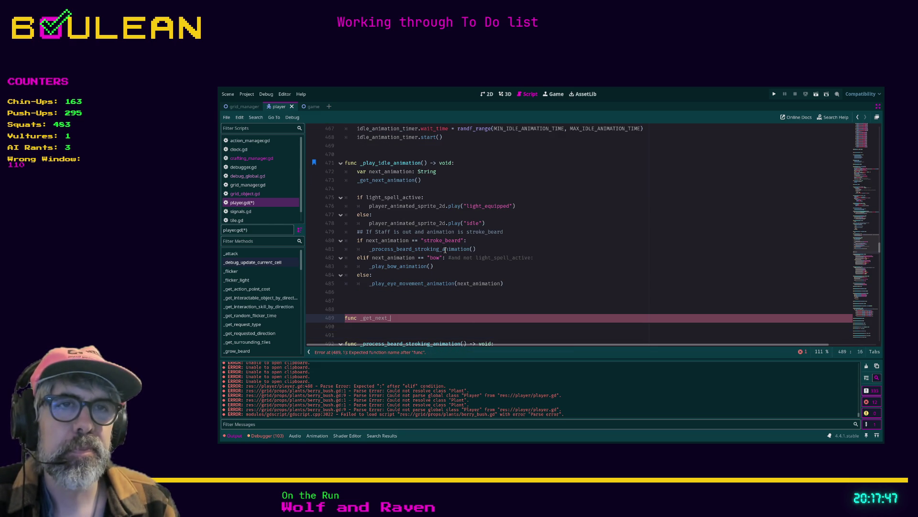
{"action": "type", "text": "animation() -> void"}
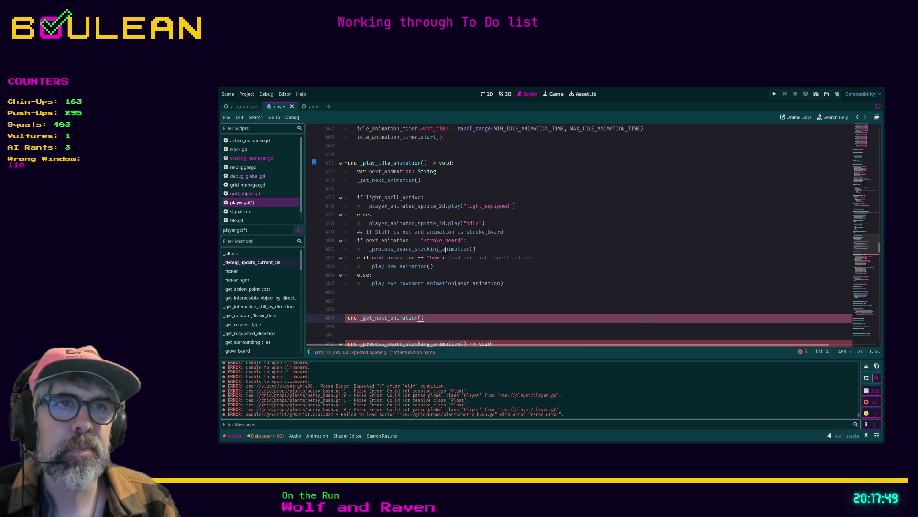
{"action": "key", "text": "BackSpace"}
{"action": "key", "text": "BackSpace"}
{"action": "key", "text": "BackSpace"}
{"action": "type", "text": "-> Stri"}
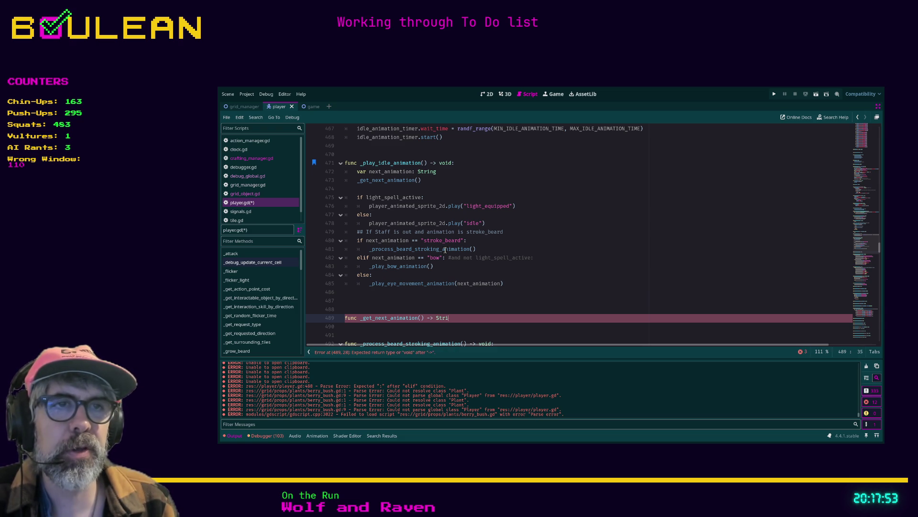
{"action": "type", "text": "ng:"}
{"action": "key", "text": "Return"}
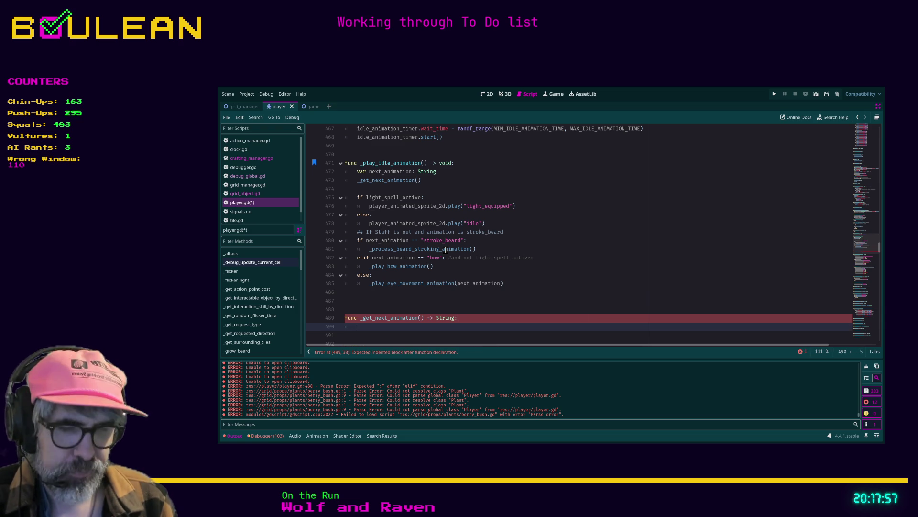
{"action": "type", "text": "var next_ani"}
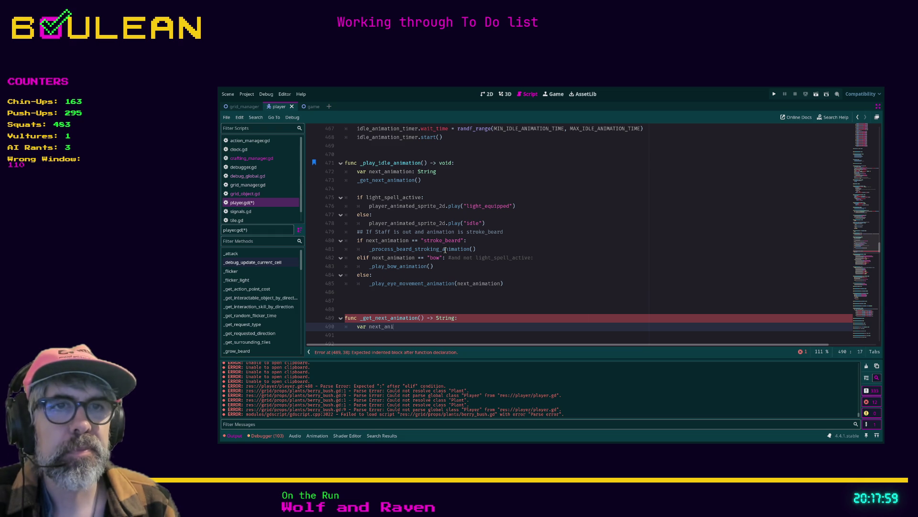
{"action": "type", "text": "mation: String"}
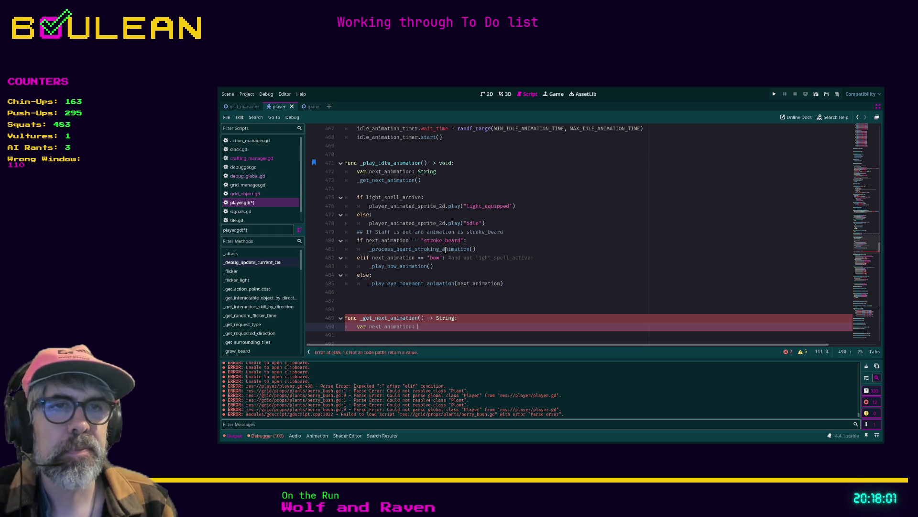
{"action": "key", "text": "Return"}
{"action": "key", "text": "Return"}
Step: Paste the selection block and print, add return next_animation, and save player.gd
{"action": "key", "text": "ctrl+v"}
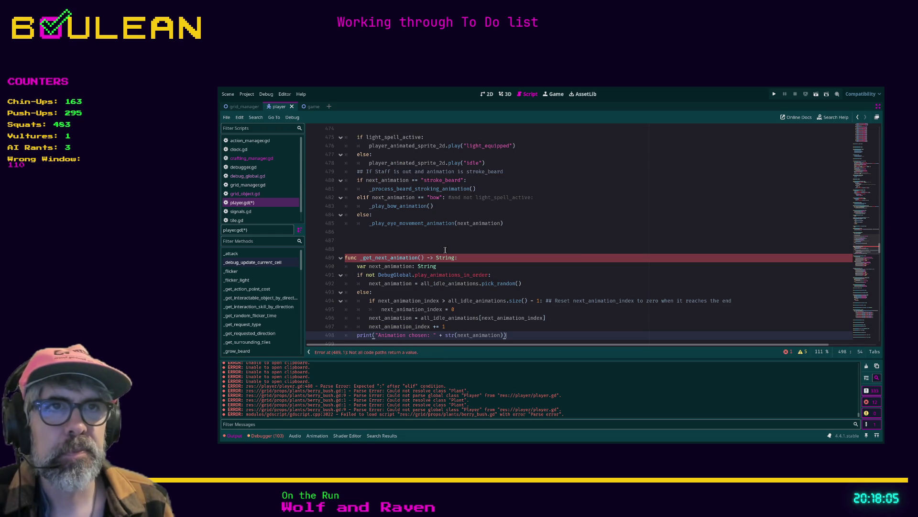
{"action": "scroll", "coordinate": [441, 252], "scroll_direction": "down", "scroll_amount": 1}
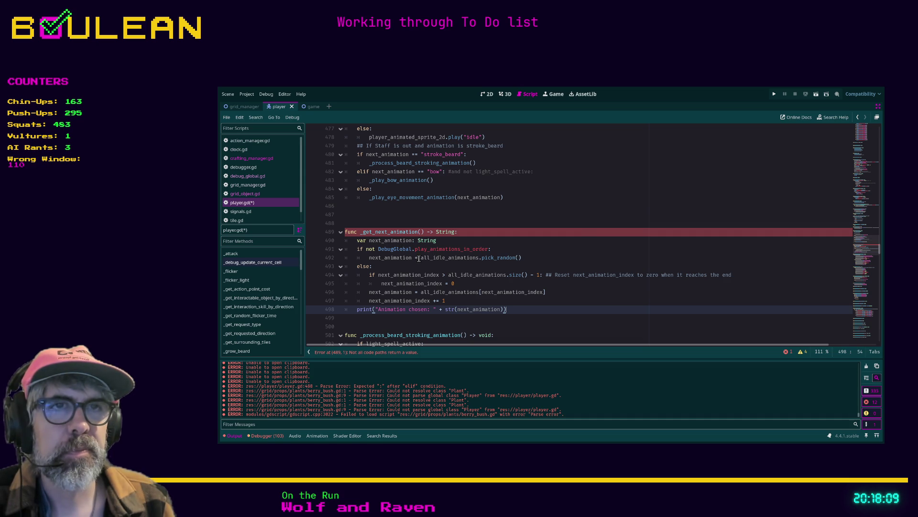
{"action": "key", "text": "Return"}
{"action": "type", "text": "return next"}
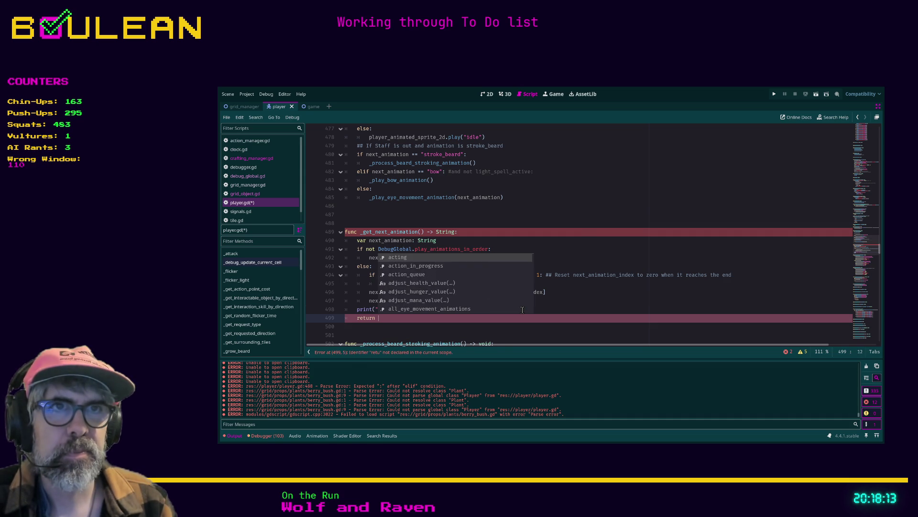
{"action": "type", "text": "_animation"}
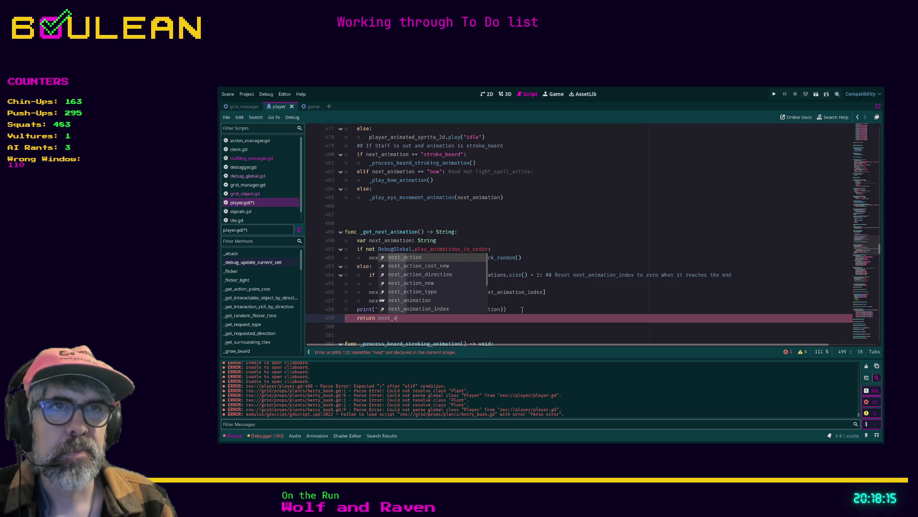
{"action": "key", "text": "Escape"}
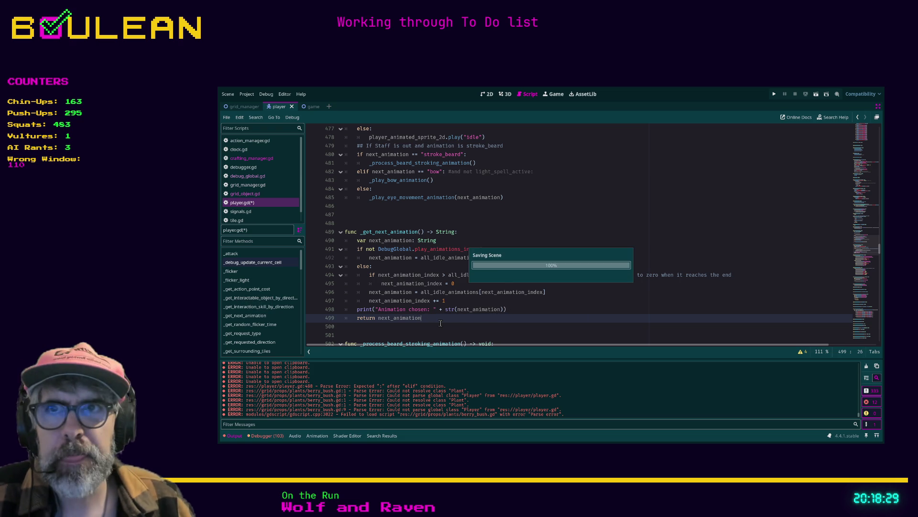
{"action": "key", "text": "ctrl+s"}
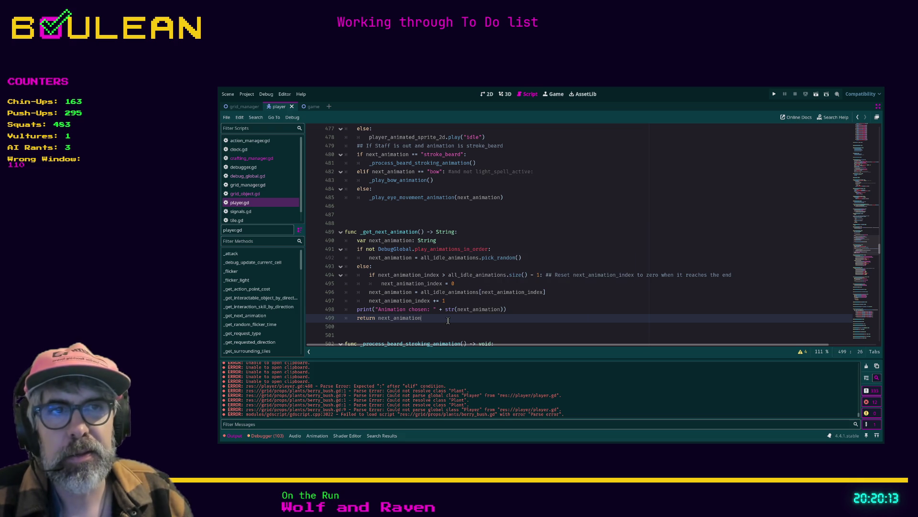
Step: Remove the stray blank line and open a fresh line after the _get_next_animation() call
{"action": "scroll", "coordinate": [448, 321], "scroll_direction": "down", "scroll_amount": 1}
{"action": "scroll", "coordinate": [448, 320], "scroll_direction": "up", "scroll_amount": 6}
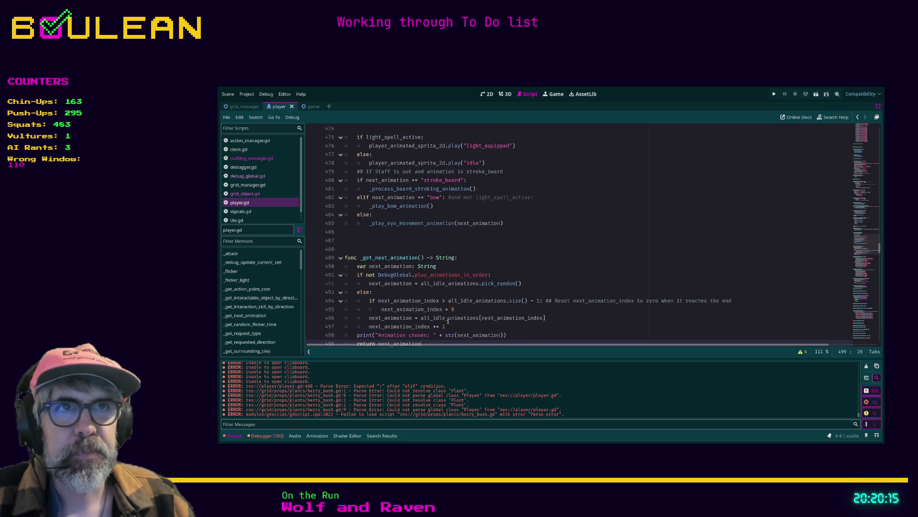
{"action": "left_click", "coordinate": [371, 232]}
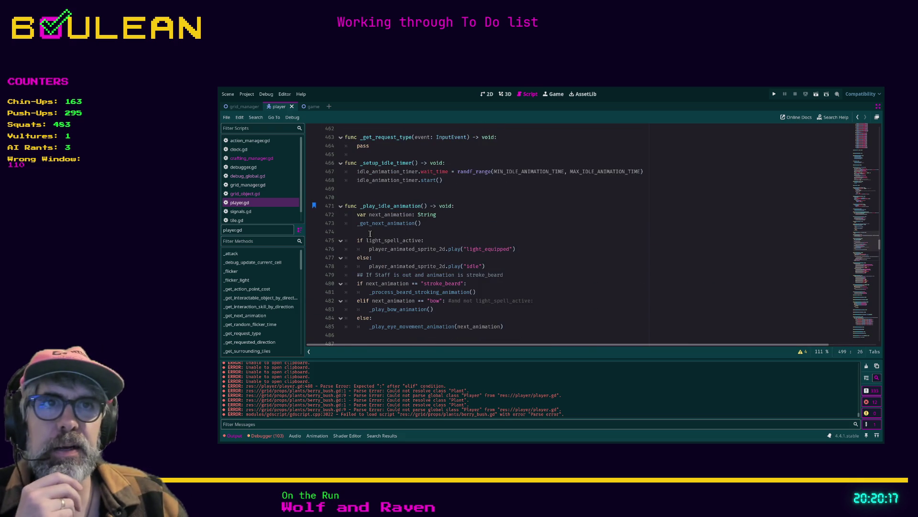
{"action": "key", "text": "BackSpace"}
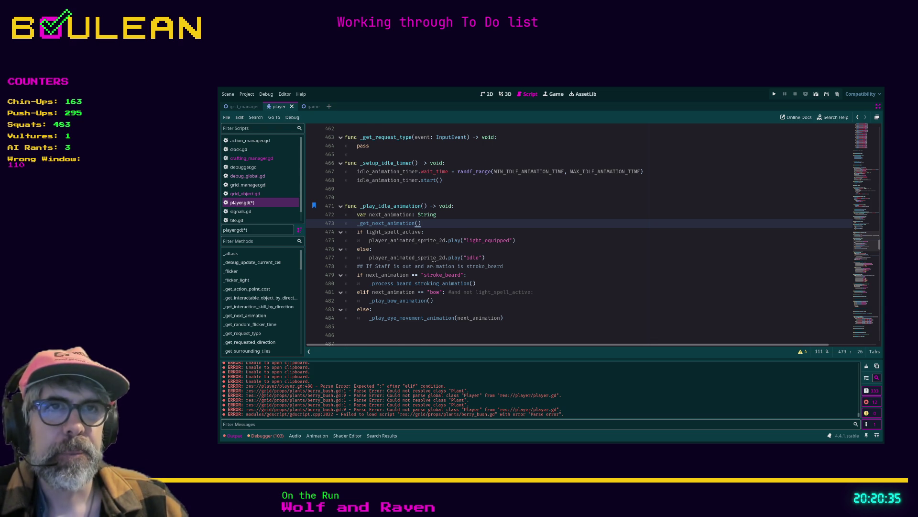
{"action": "scroll", "coordinate": [423, 251], "scroll_direction": "up", "scroll_amount": 1}
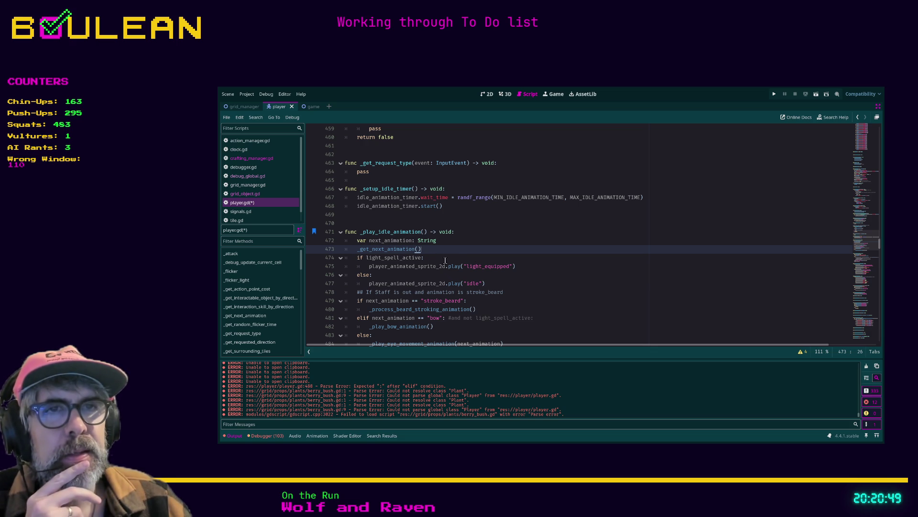
{"action": "key", "text": "Return"}
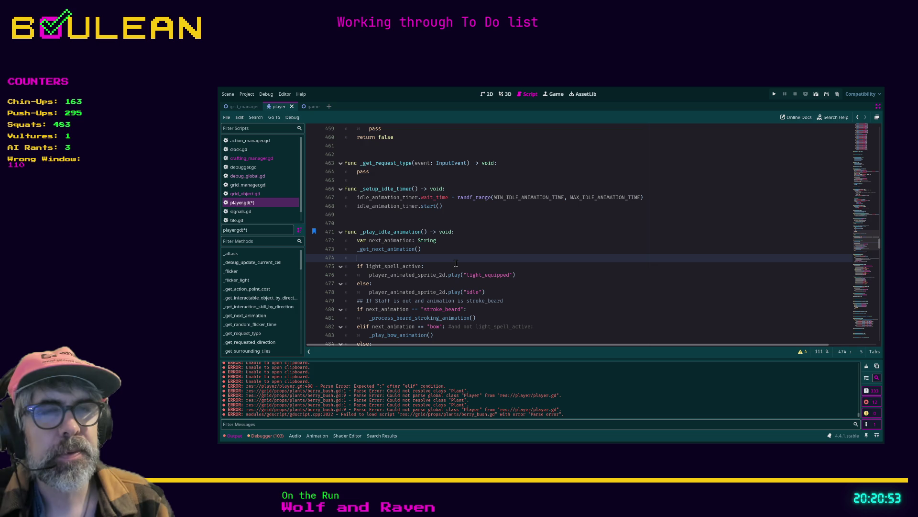
Step: Add a _set_starting_animations() call after _get_next_animation() in _play_idle_animation
{"action": "type", "text": "_set"}
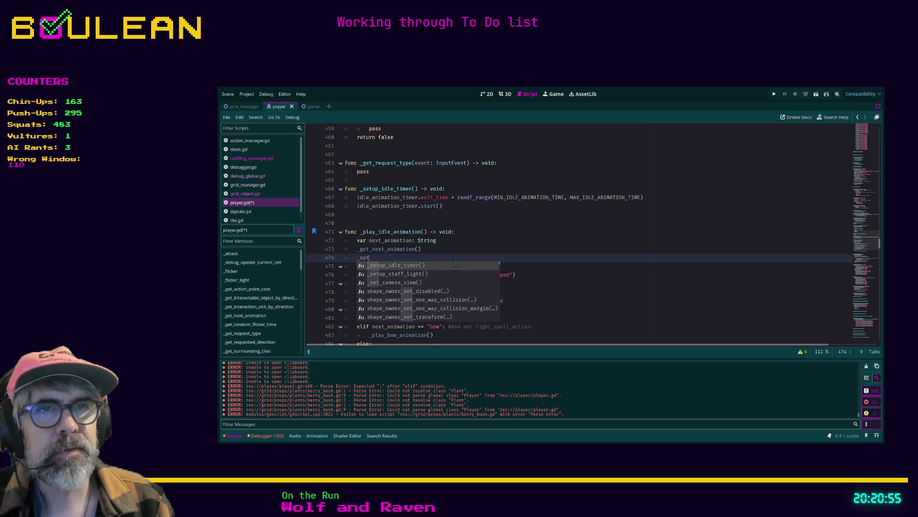
{"action": "type", "text": "_starting_ani"}
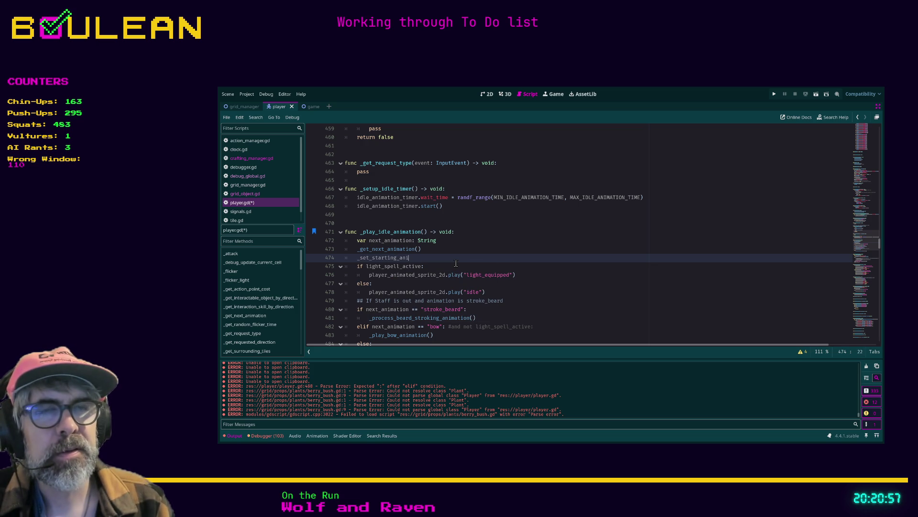
{"action": "type", "text": "mations()"}
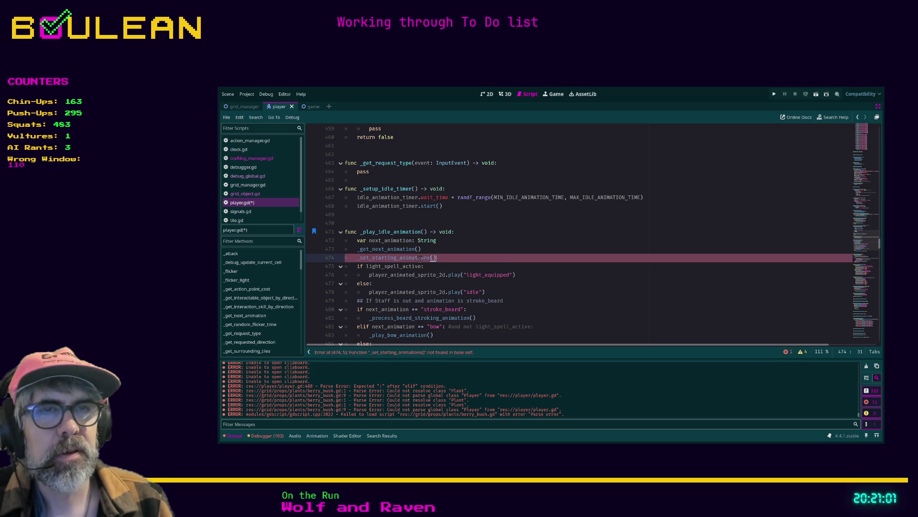
{"action": "scroll", "coordinate": [412, 261], "scroll_direction": "down", "scroll_amount": 1}
{"action": "left_click_drag", "start_coordinate": [396, 231], "coordinate": [374, 232]}
{"action": "scroll", "coordinate": [375, 232], "scroll_direction": "down", "scroll_amount": 2}
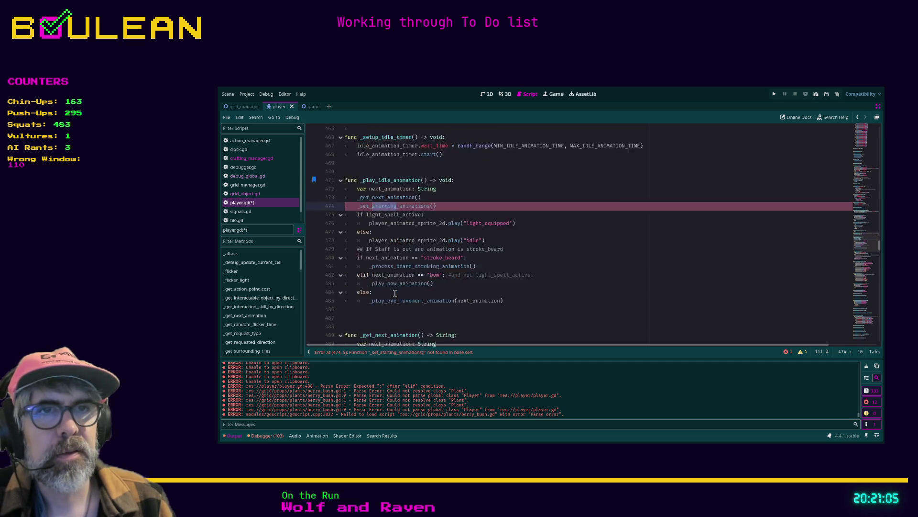
Step: Declare an empty func _set_starting_animations() -> void: below _play_idle_animation
{"action": "left_click", "coordinate": [373, 281]}
{"action": "key", "text": "Return"}
{"action": "key", "text": "Return"}
{"action": "key", "text": "Return"}
{"action": "key", "text": "Up"}
{"action": "key", "text": "Up"}
{"action": "type", "text": "func "}
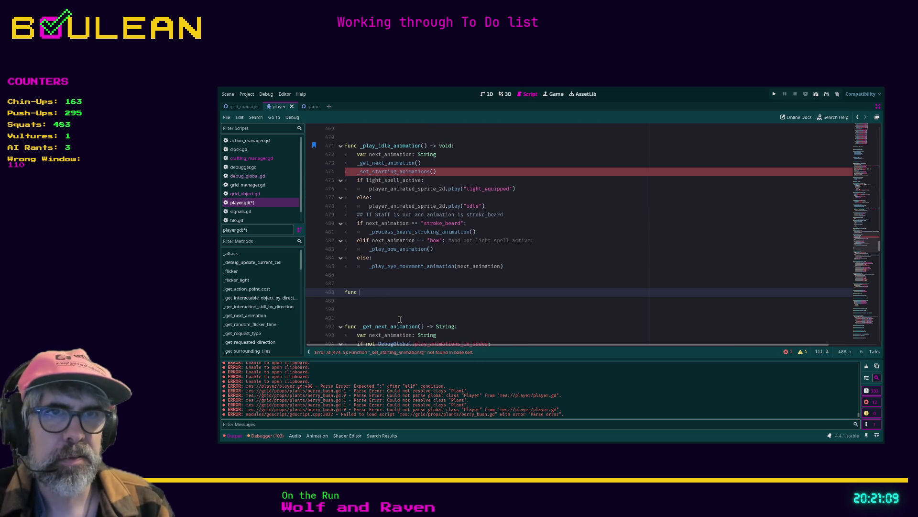
{"action": "type", "text": "_set_starting_animation"}
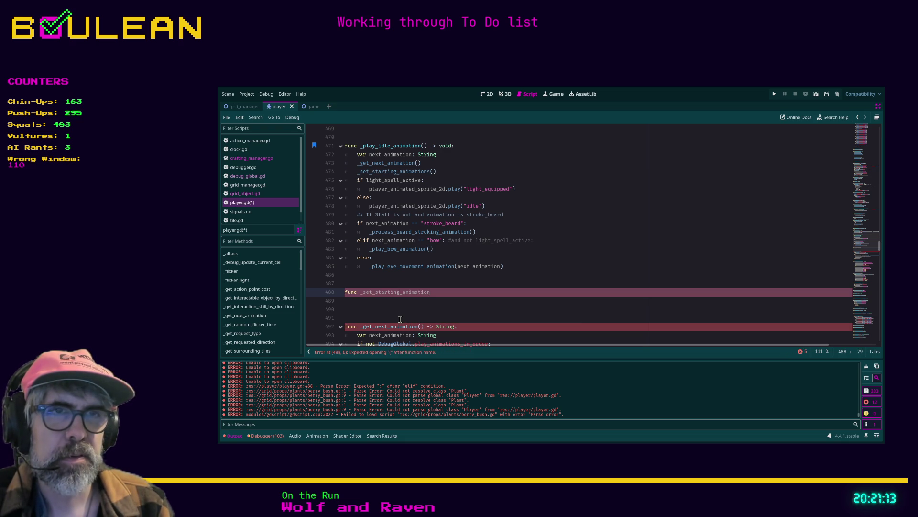
{"action": "type", "text": "s"}
{"action": "type", "text": "() -"}
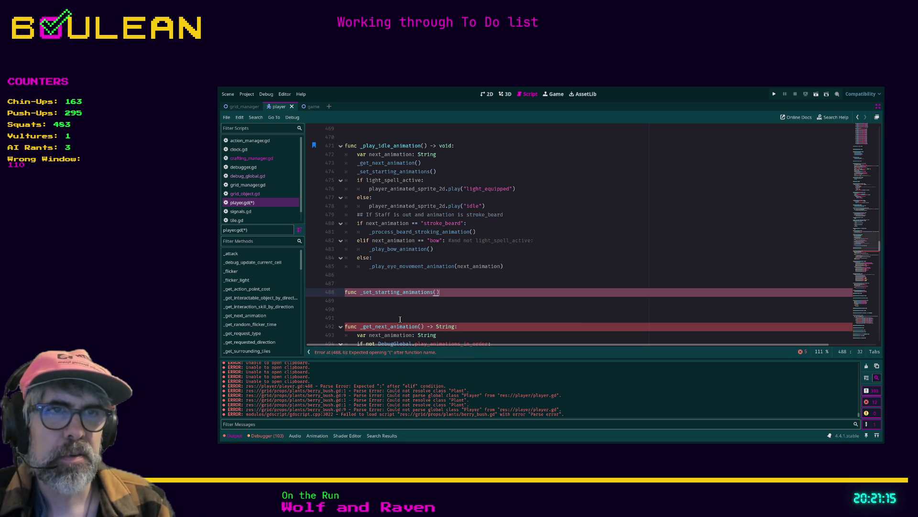
{"action": "type", "text": "> void:"}
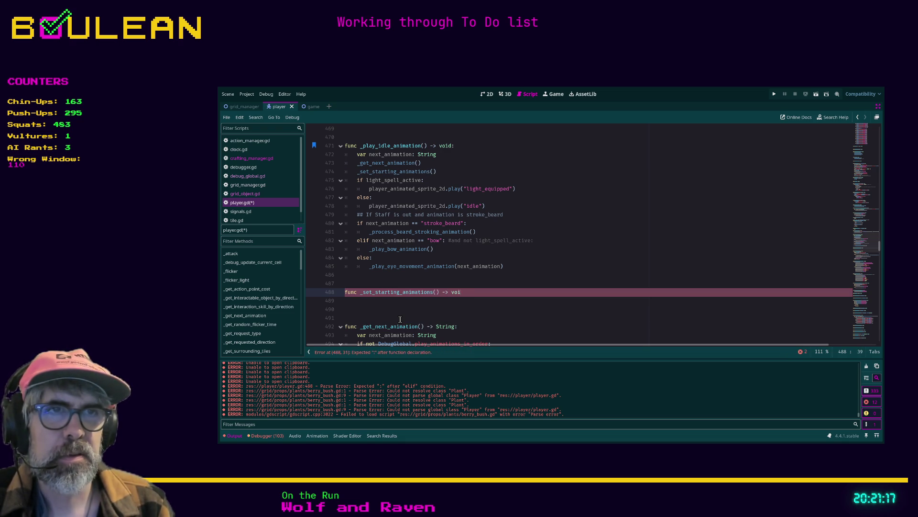
{"action": "key", "text": "Return"}
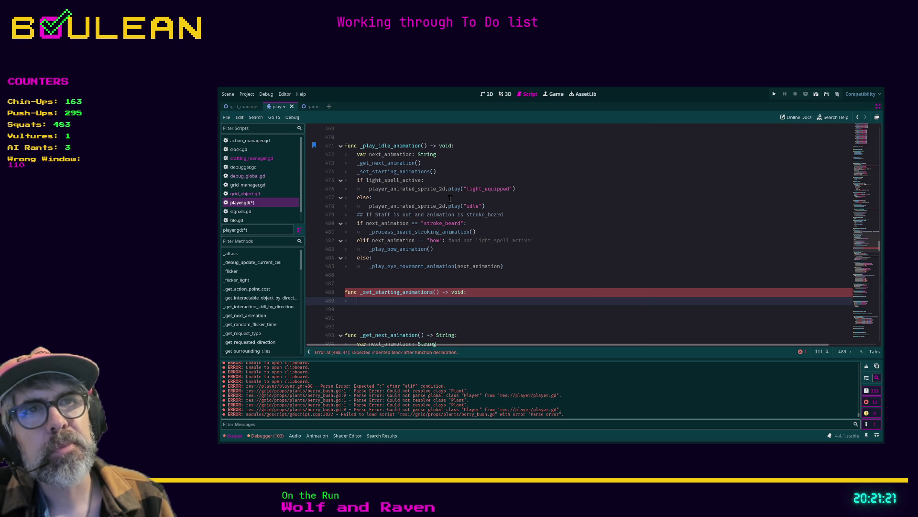
{"action": "mouse_move", "coordinate": [504, 207]}
{"action": "left_mouse_down"}
{"action": "mouse_move", "coordinate": [373, 206]}
{"action": "mouse_move", "coordinate": [346, 198]}
{"action": "mouse_move", "coordinate": [336, 181]}
{"action": "left_mouse_up"}
{"action": "key", "text": "ctrl+c"}
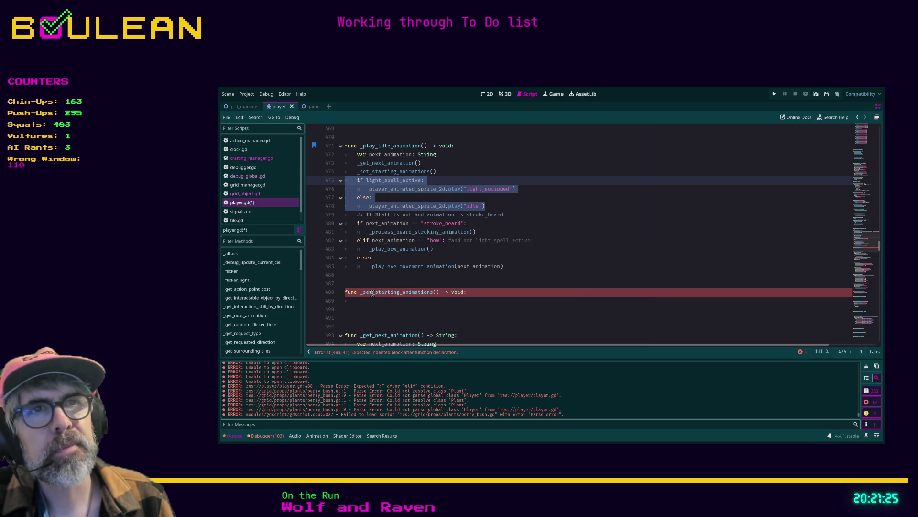
Step: Move the light_spell_active light_equipped/idle block into _set_starting_animations
{"action": "key", "text": "Delete"}
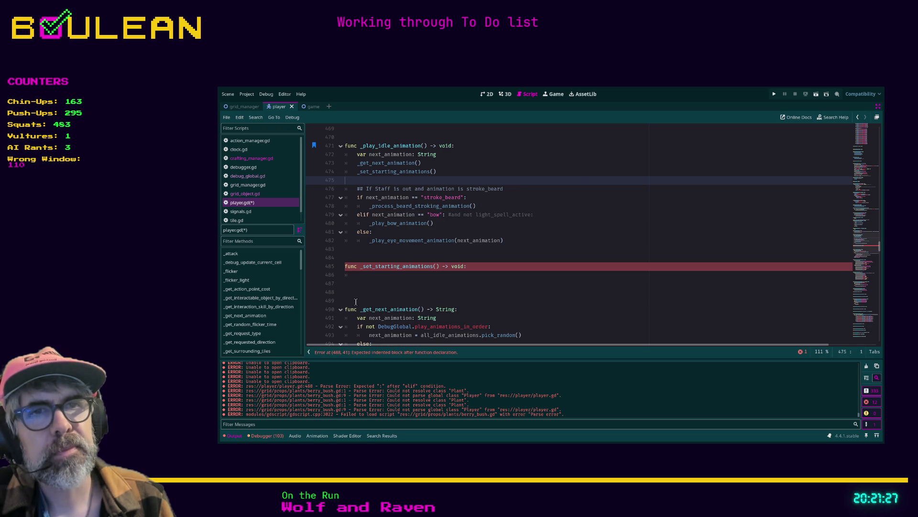
{"action": "left_click", "coordinate": [362, 276]}
{"action": "key", "text": "ctrl+v"}
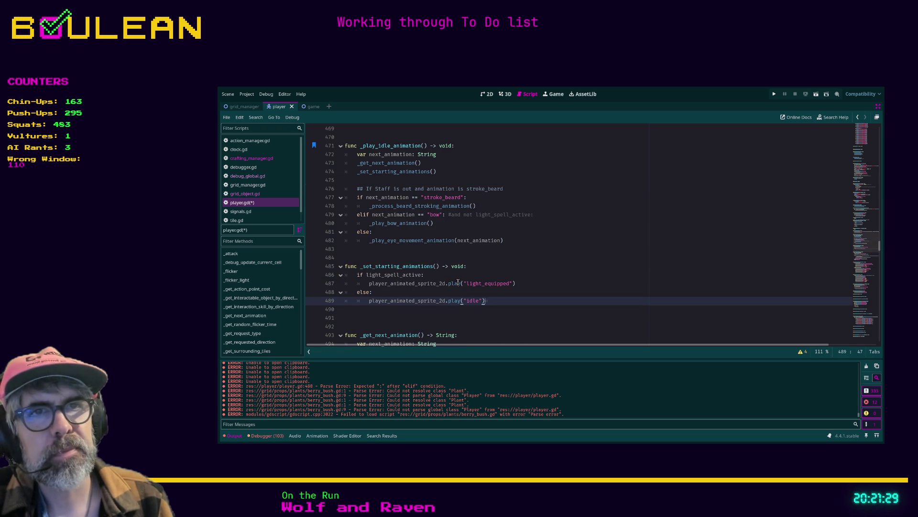
{"action": "left_click", "coordinate": [369, 176]}
{"action": "left_click", "coordinate": [382, 183]}
{"action": "key", "text": "BackSpace"}
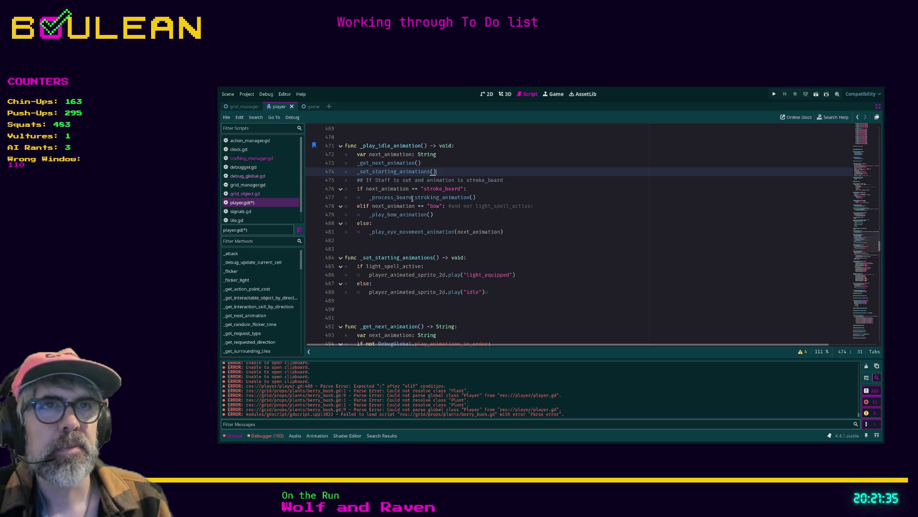
Step: Delete the comment line above the stroke_beard check
{"action": "key", "text": "Down"}
{"action": "key", "text": "Home"}
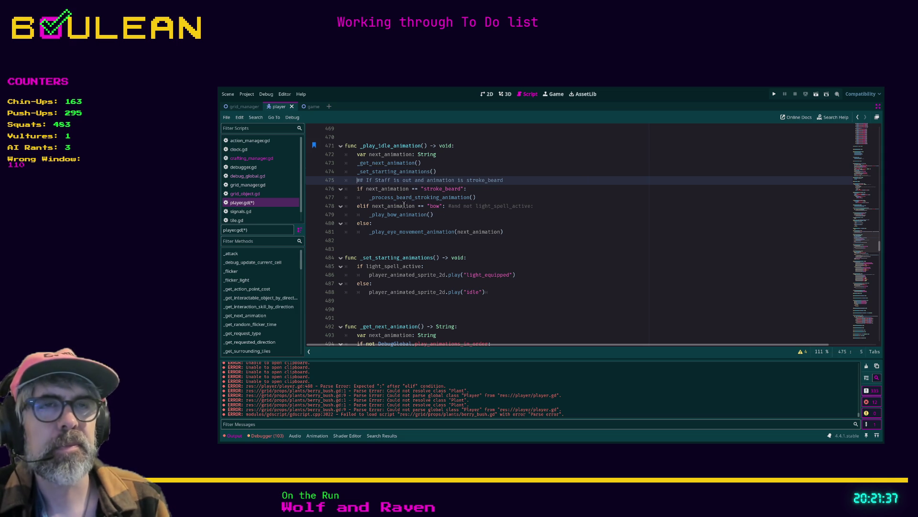
{"action": "key", "text": "shift+End"}
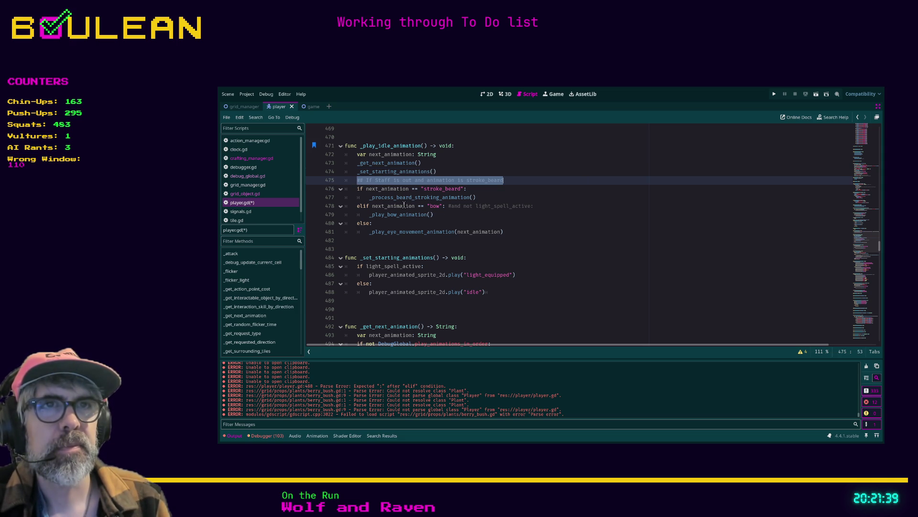
{"action": "key", "text": "BackSpace"}
{"action": "key", "text": "BackSpace"}
{"action": "key", "text": "BackSpace"}
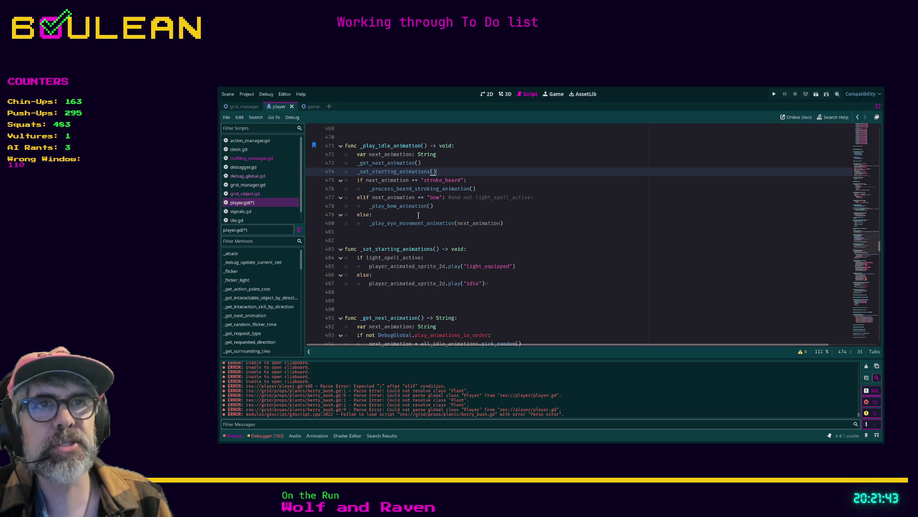
Step: Remove 'and not light_spell_active' so the bow elif tests only next_animation == "bow"
{"action": "left_click_drag", "start_coordinate": [498, 224], "coordinate": [430, 216]}
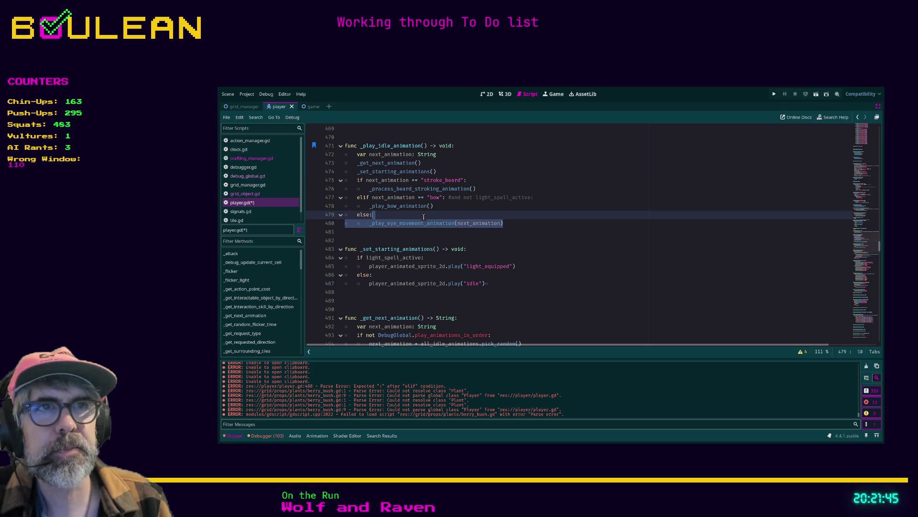
{"action": "left_click", "coordinate": [425, 215]}
{"action": "left_click", "coordinate": [446, 197]}
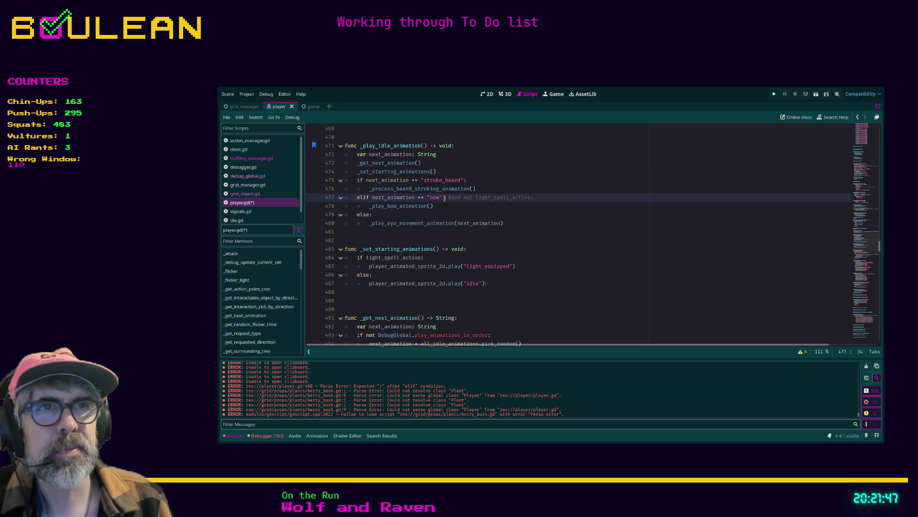
{"action": "left_click_drag", "start_coordinate": [452, 197], "coordinate": [550, 196]}
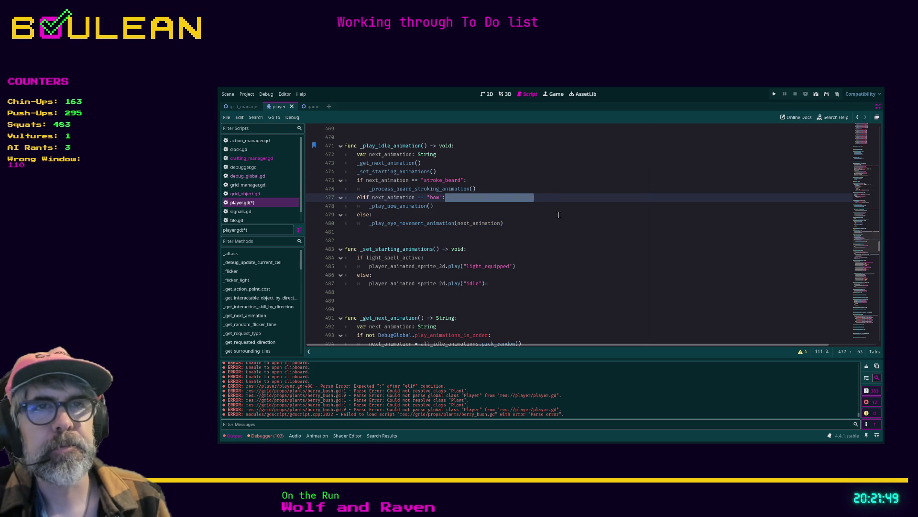
{"action": "key", "text": "BackSpace"}
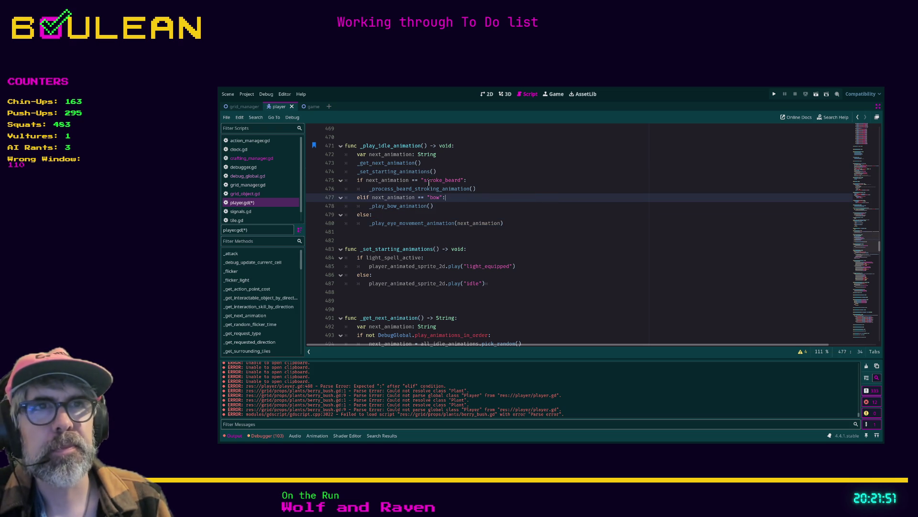
Step: Assign next_animation from _get_next_animation() on the same declaration line with ' = '
{"action": "left_click", "coordinate": [356, 162]}
{"action": "key", "text": "BackSpace"}
{"action": "key", "text": "BackSpace"}
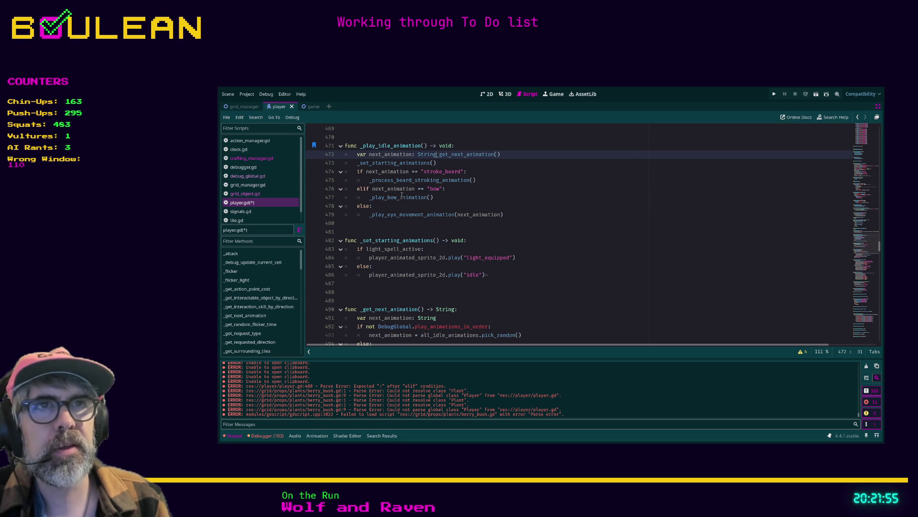
{"action": "type", "text": "="}
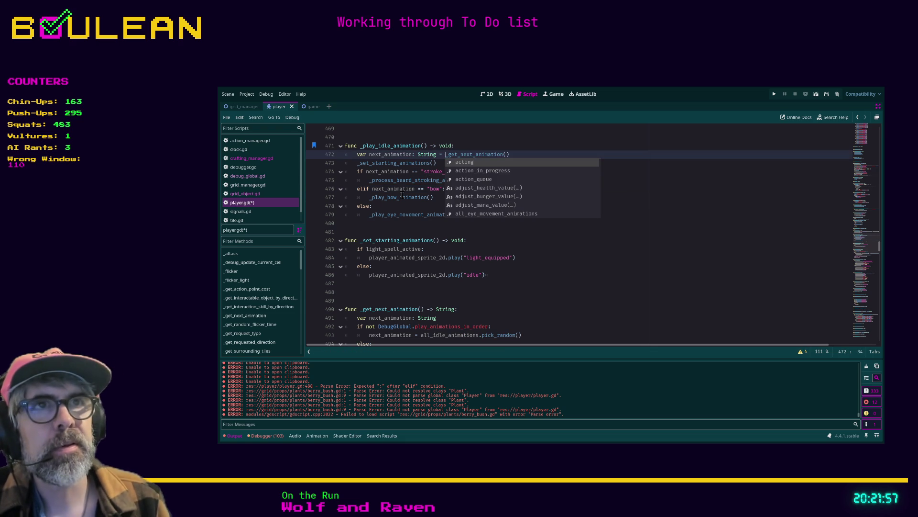
{"action": "left_click", "coordinate": [540, 240]}
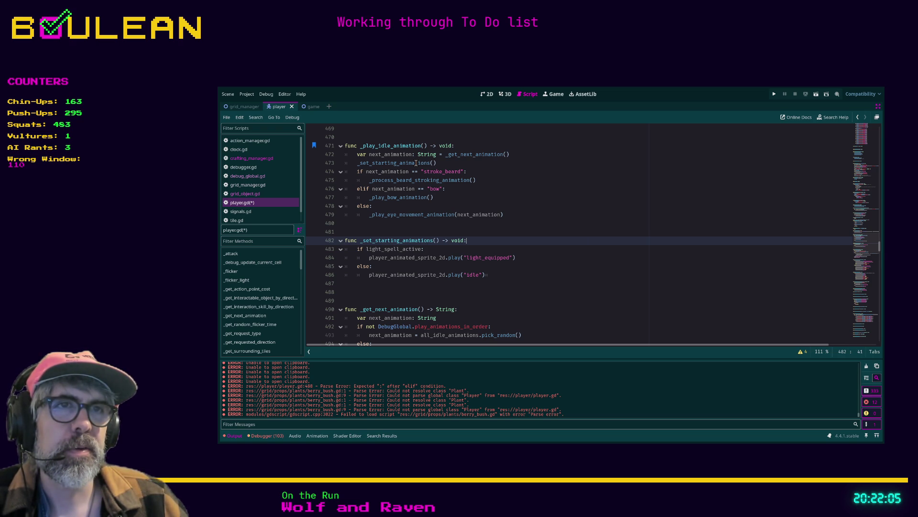
Step: Move _set_starting_animations() above the declaration and save player.gd
{"action": "left_click", "coordinate": [416, 162]}
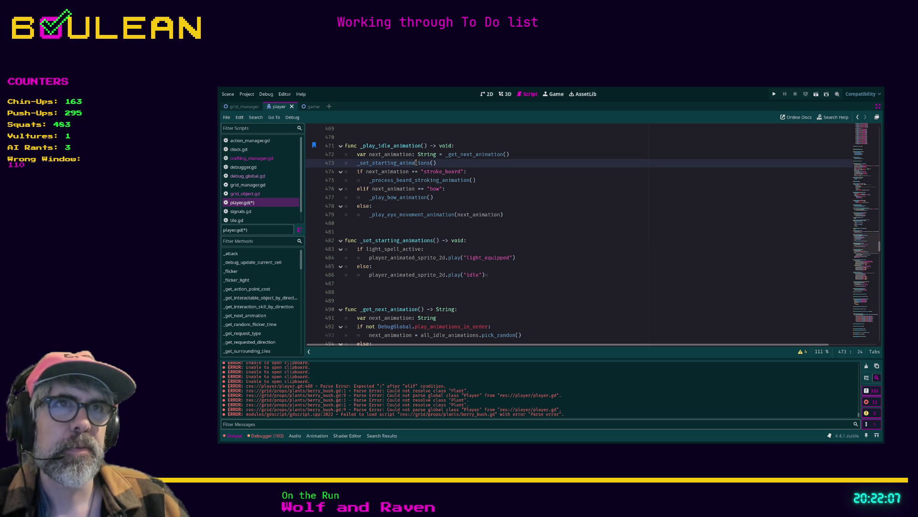
{"action": "key", "text": "alt+Up"}
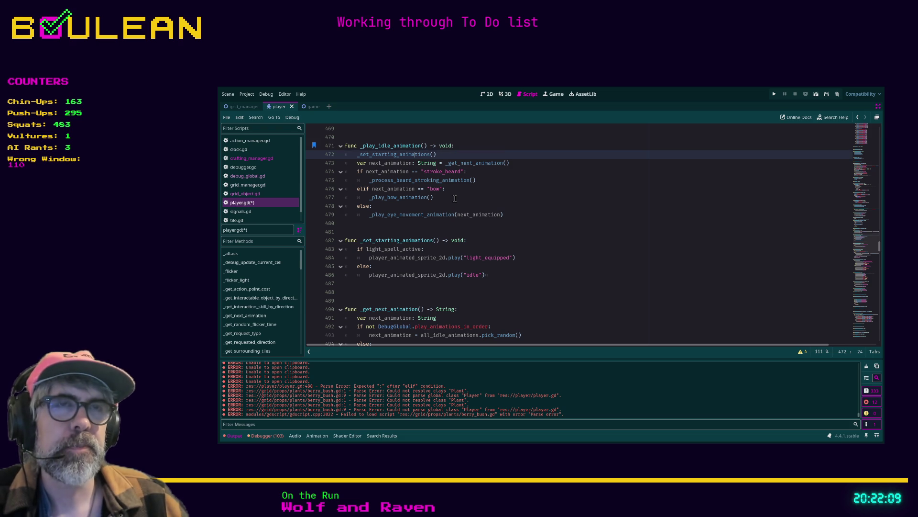
{"action": "left_click", "coordinate": [487, 188]}
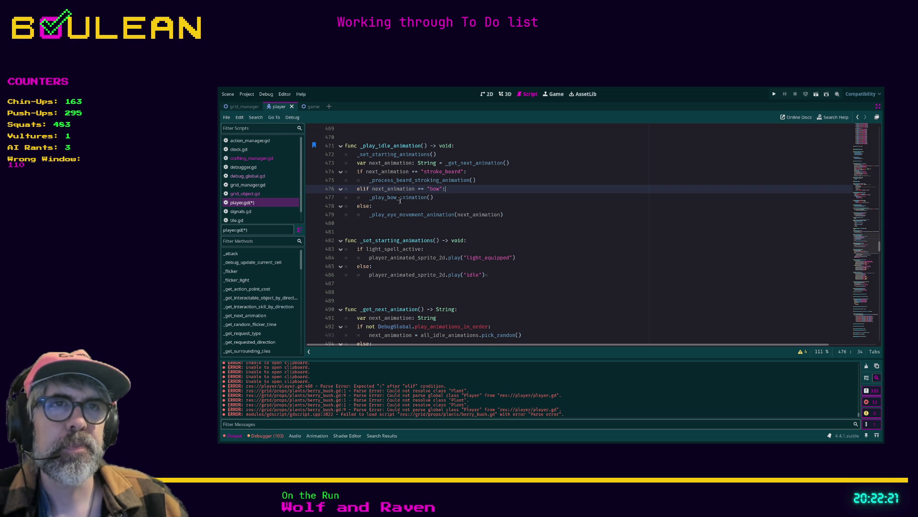
{"action": "left_click", "coordinate": [364, 233]}
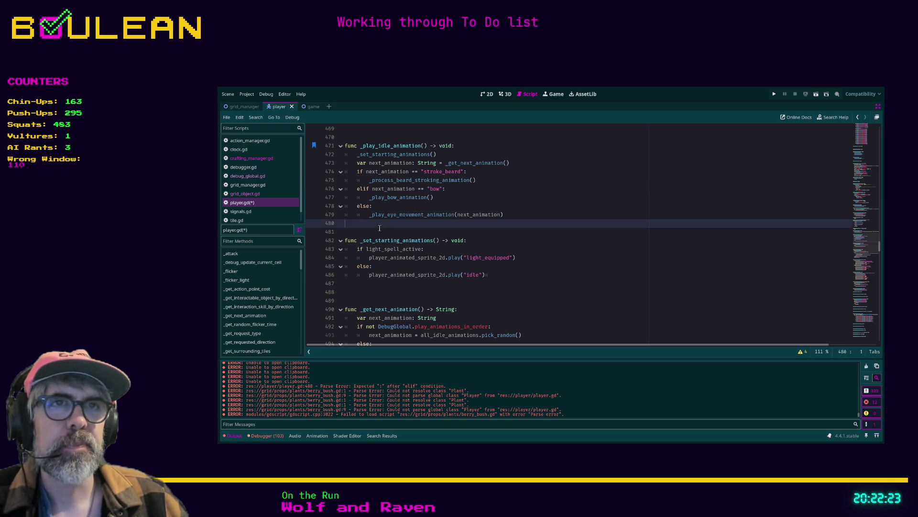
{"action": "key", "text": "ctrl+s"}
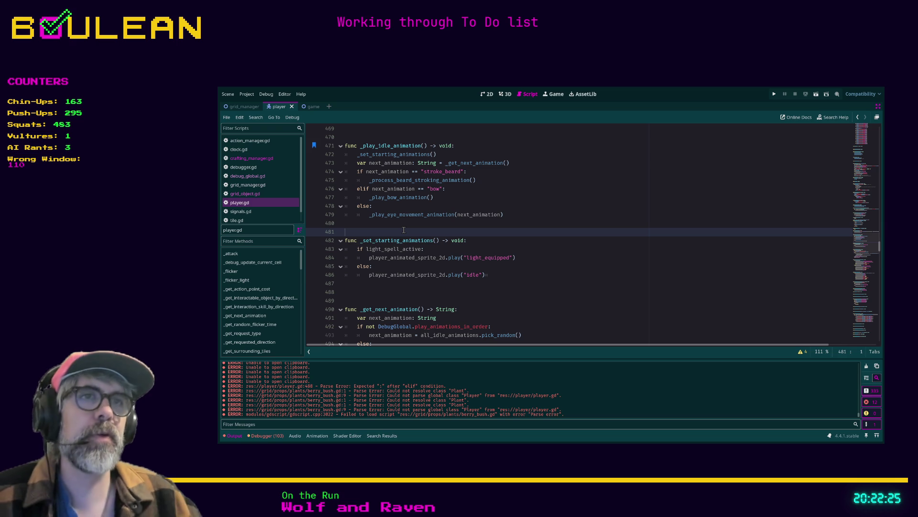
Step: Save player.gd and run the game to log the chosen idle animations
{"action": "key", "text": "ctrl+s"}
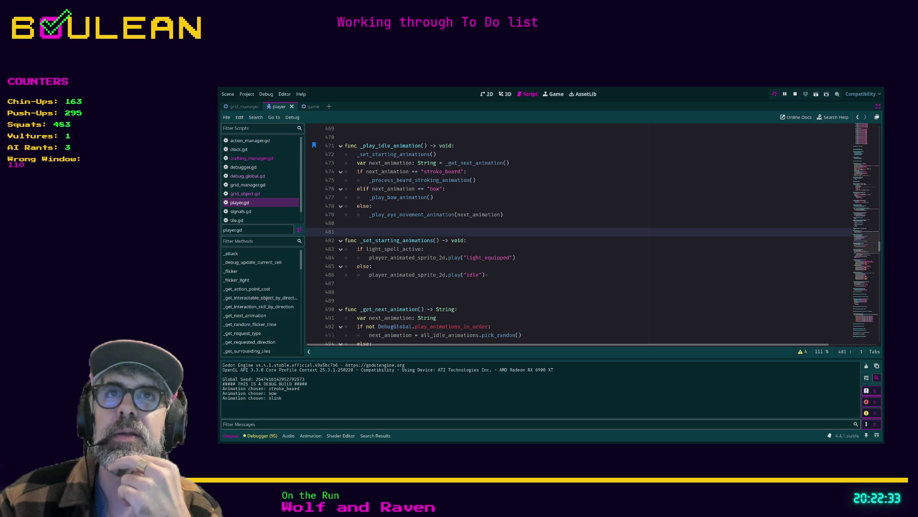
{"action": "key", "text": "alt+Tab"}
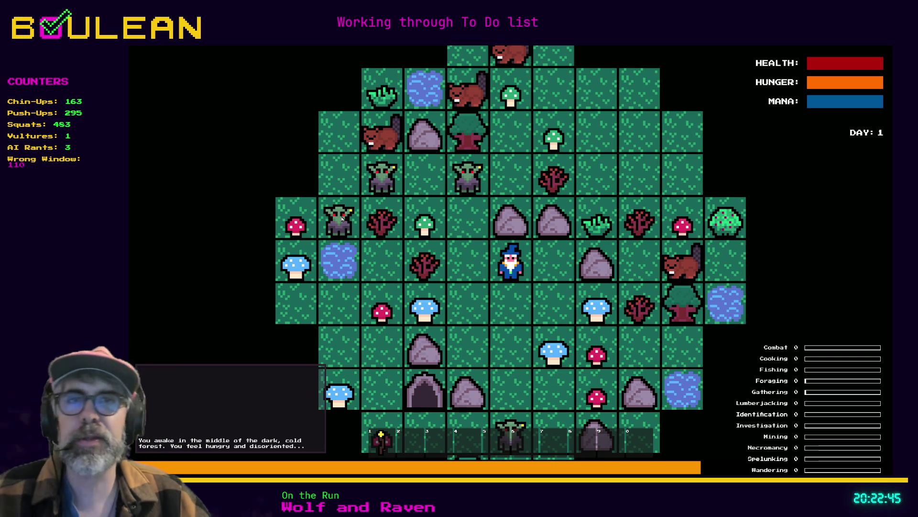
Step: Move the wizard down, destroy the goblins and gravestone, and collect the Soul
{"action": "key", "text": "Down"}
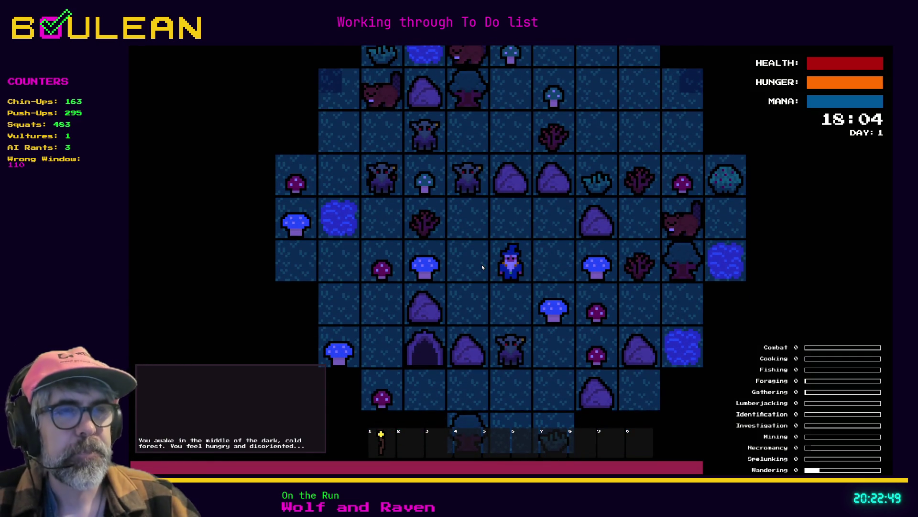
{"action": "key", "text": "Down"}
{"action": "key", "text": "Down"}
{"action": "key", "text": "Up"}
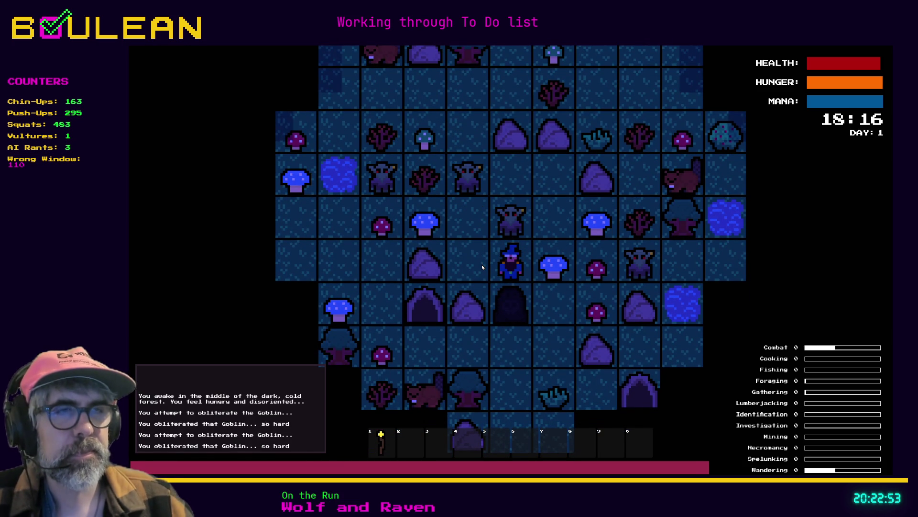
{"action": "scroll", "coordinate": [478, 268], "scroll_direction": "up", "scroll_amount": 3}
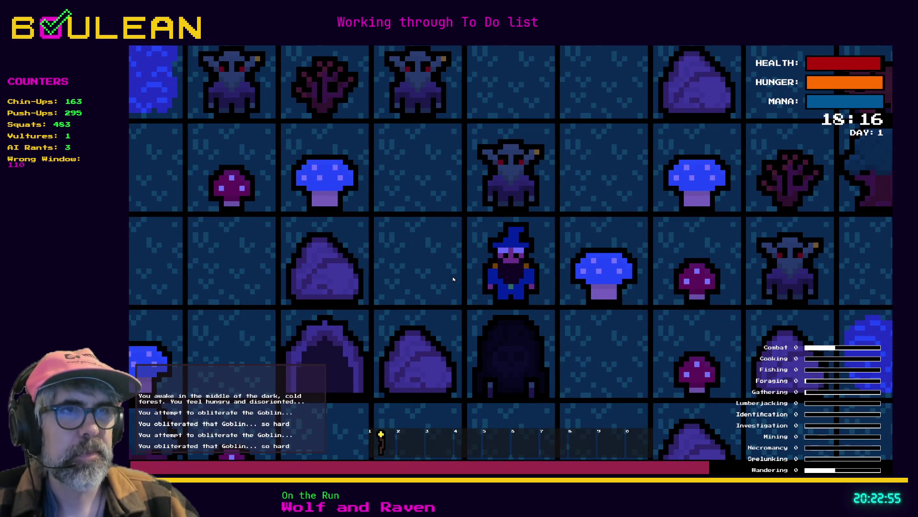
{"action": "key", "text": "Down"}
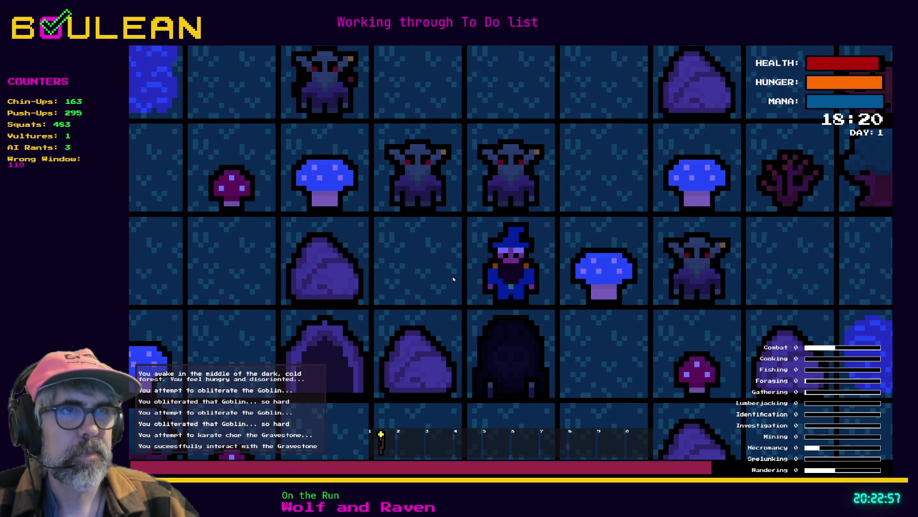
{"action": "key", "text": "Down"}
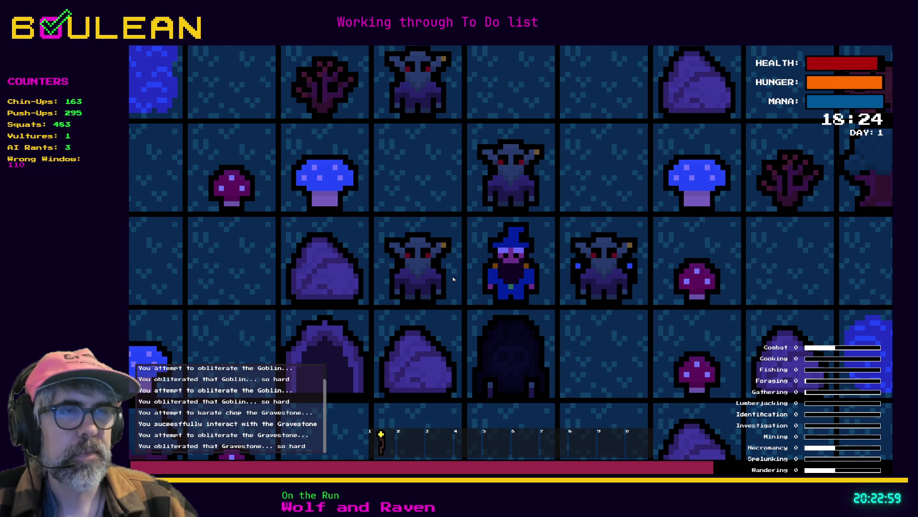
{"action": "key", "text": "Down"}
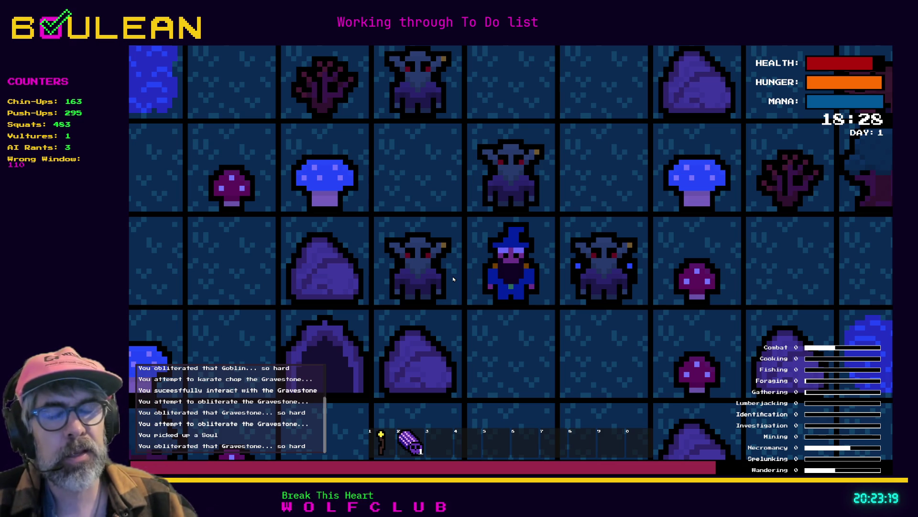
Step: Kill the goblins right, left and above the wizard, then light his staff and zoom the map in
{"action": "key", "text": "Right"}
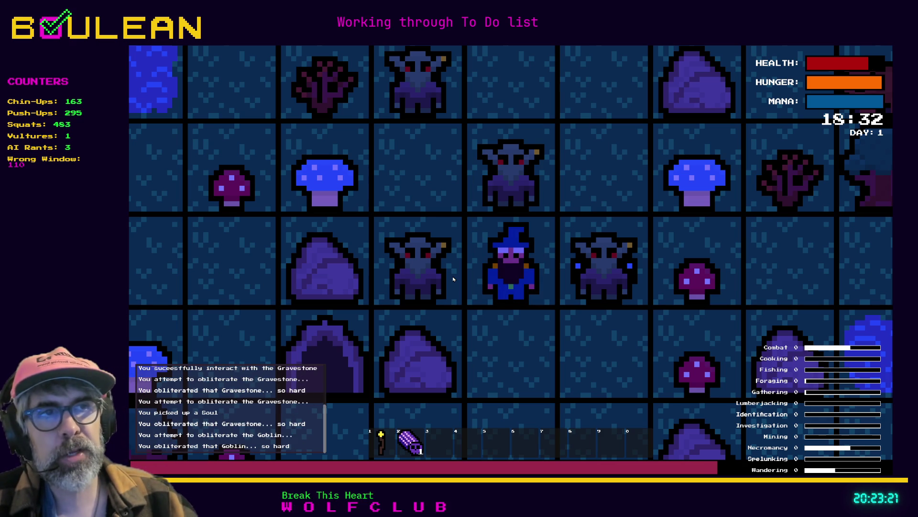
{"action": "key", "text": "Left"}
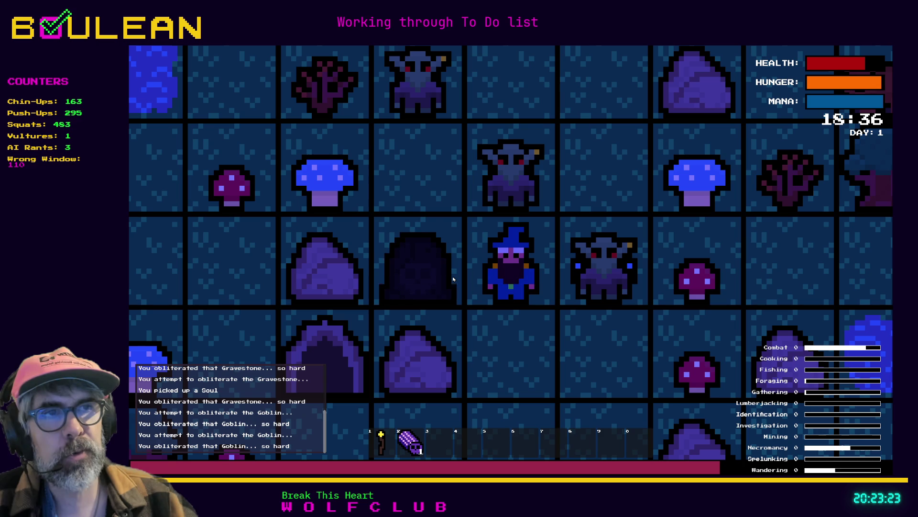
{"action": "key", "text": "Right"}
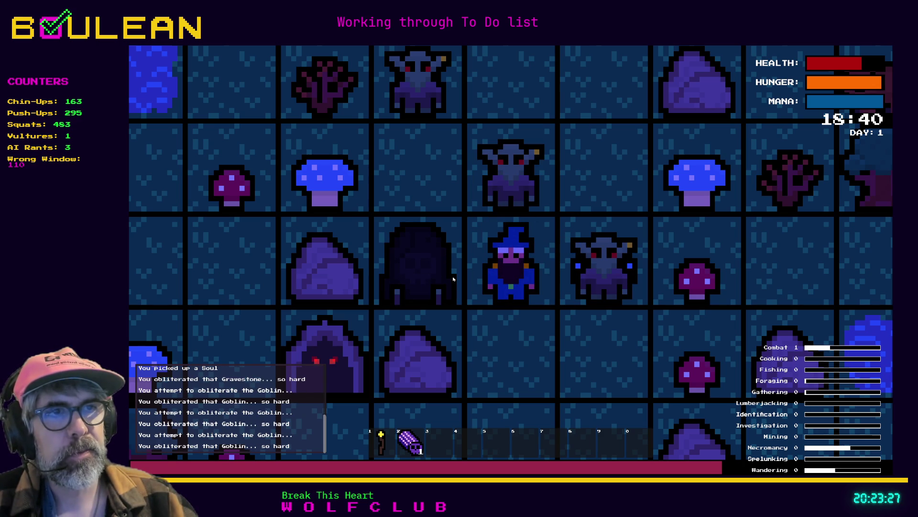
{"action": "key", "text": "Right"}
{"action": "key", "text": "Right"}
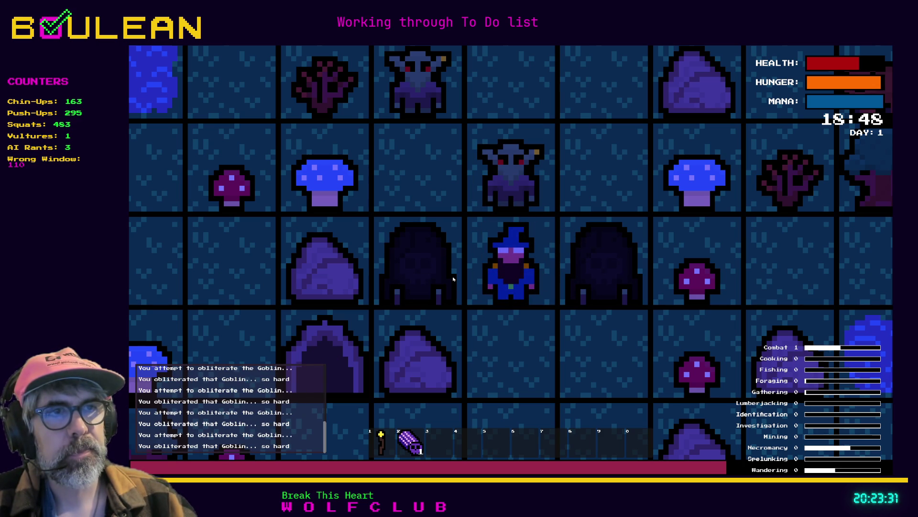
{"action": "key", "text": "Up"}
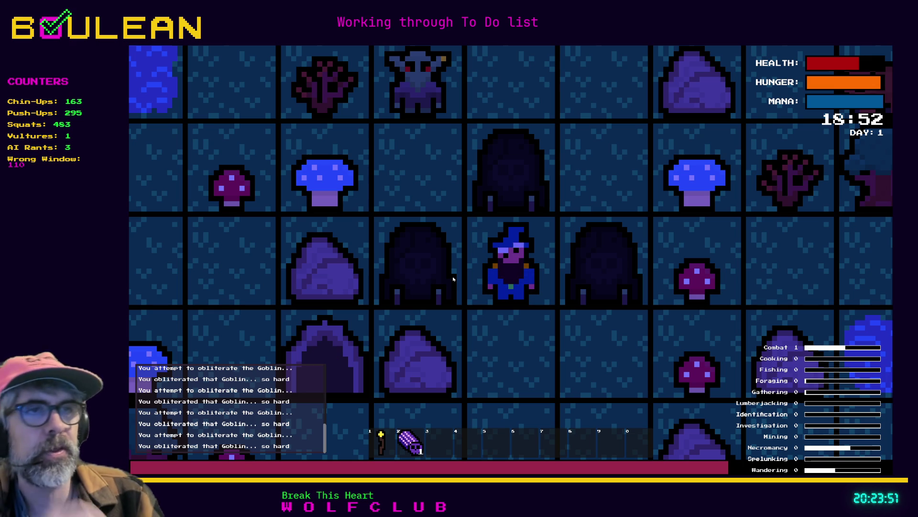
{"action": "key", "text": "space"}
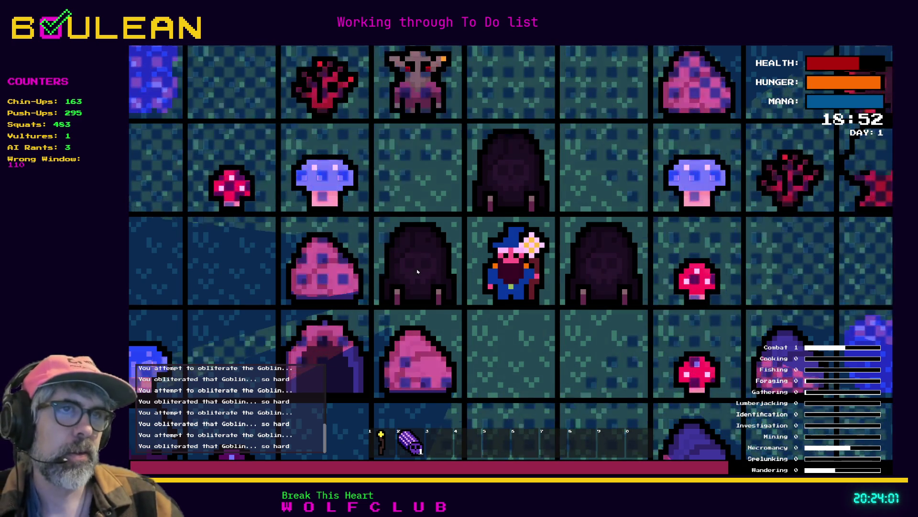
{"action": "scroll", "coordinate": [404, 283], "scroll_direction": "up", "scroll_amount": 3}
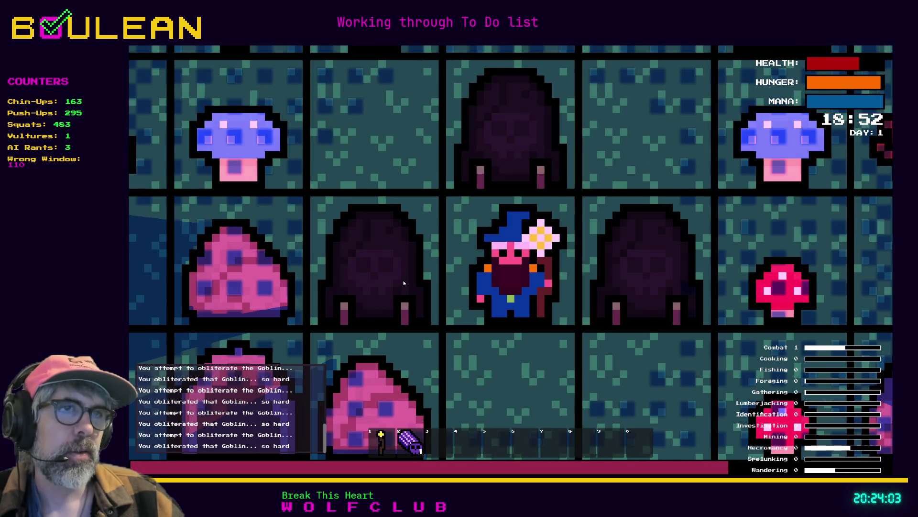
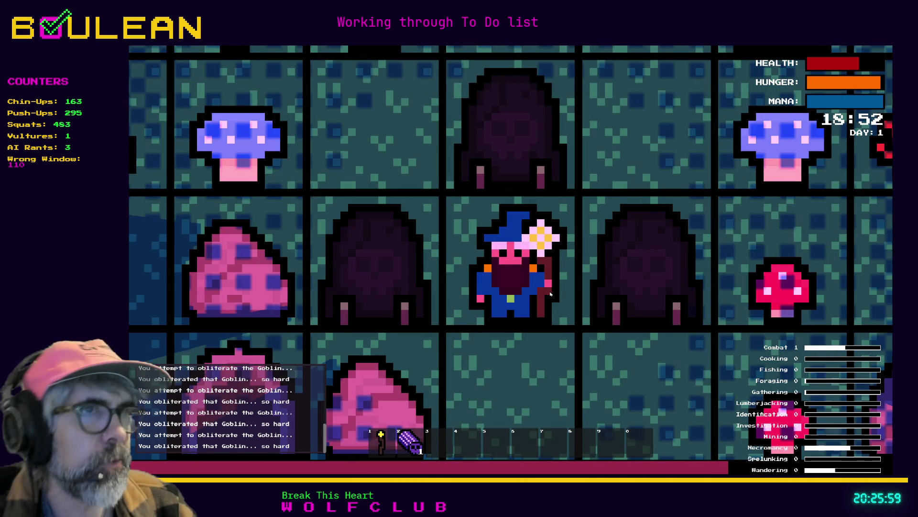
Step: Bump-attack the gravestones on the right and left and collect the soul drop
{"action": "key", "text": "Up"}
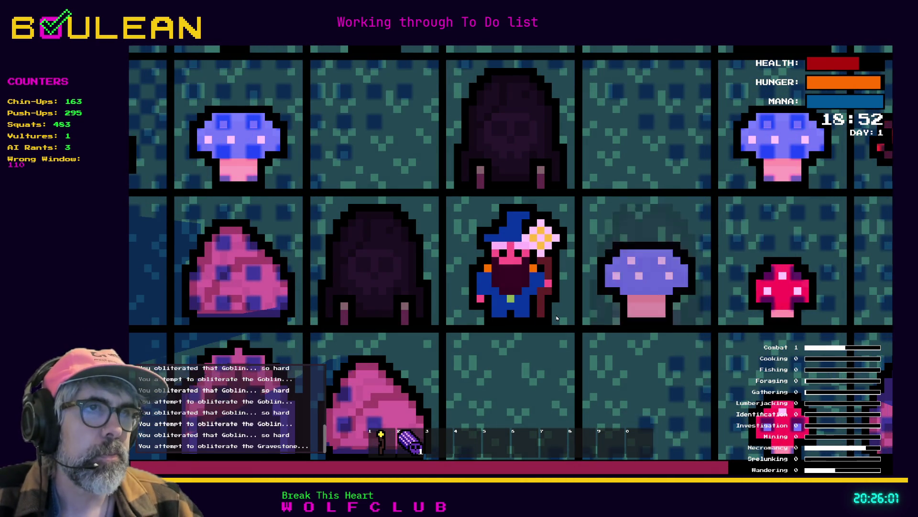
{"action": "key", "text": "Right"}
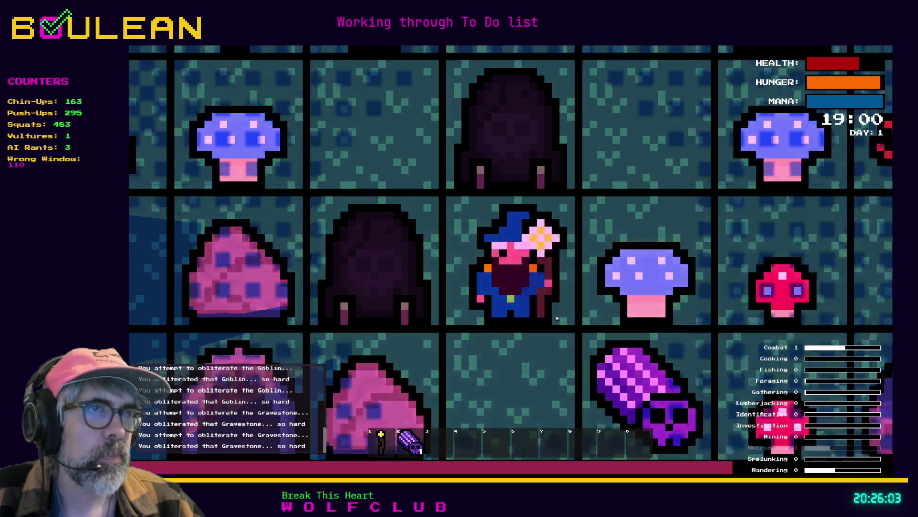
{"action": "key", "text": "Down"}
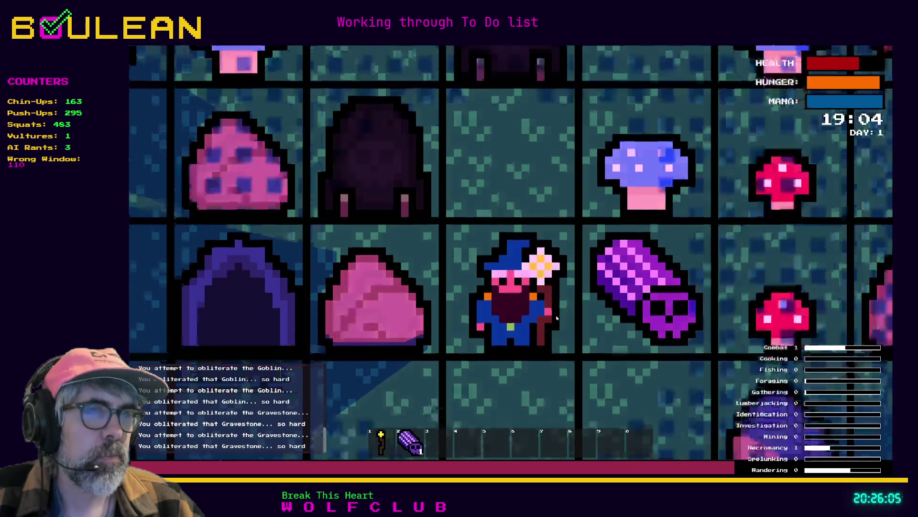
{"action": "key", "text": "Right"}
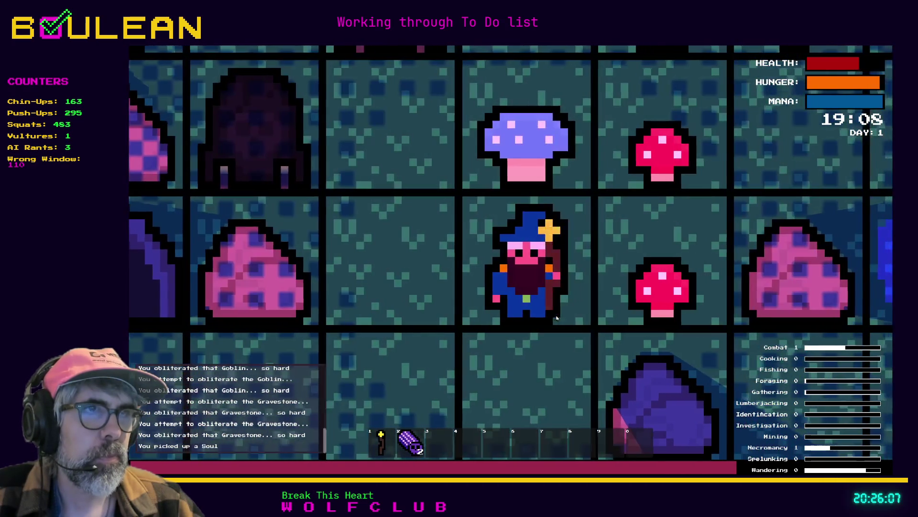
{"action": "key", "text": "Left"}
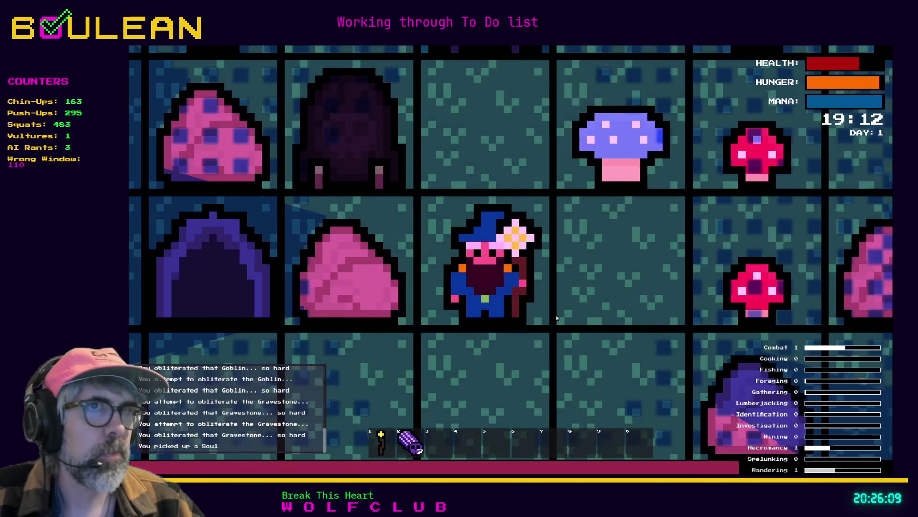
{"action": "key", "text": "Up"}
{"action": "key", "text": "Left"}
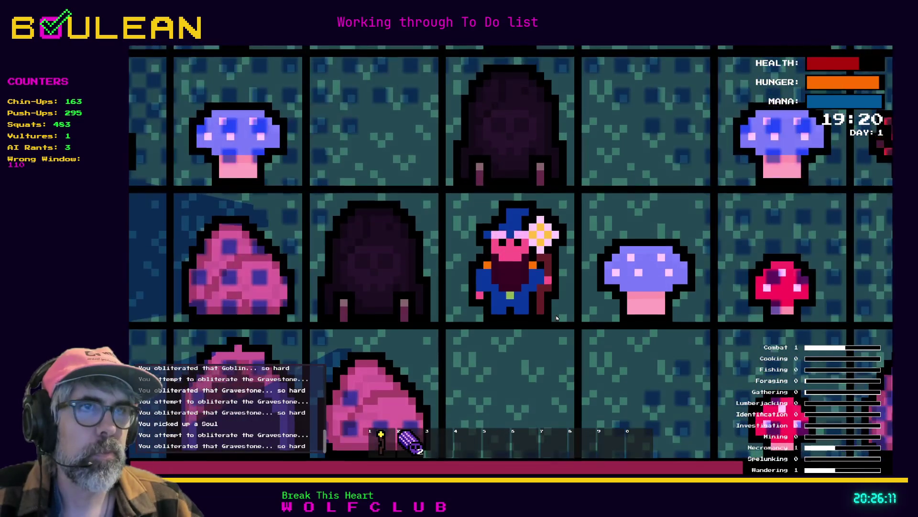
{"action": "key", "text": "Left"}
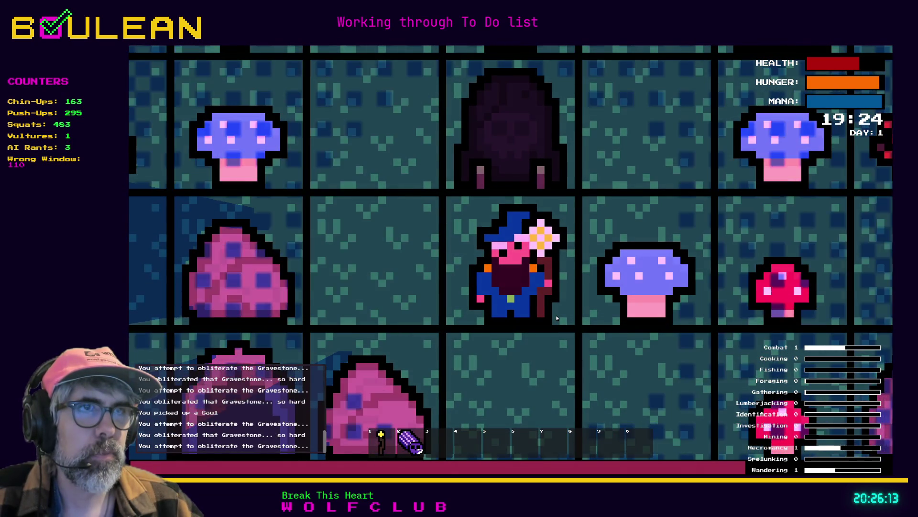
Step: Destroy another gravestone and the goblin above, pick up its Soul, and hit the next gravestone
{"action": "key", "text": "Up"}
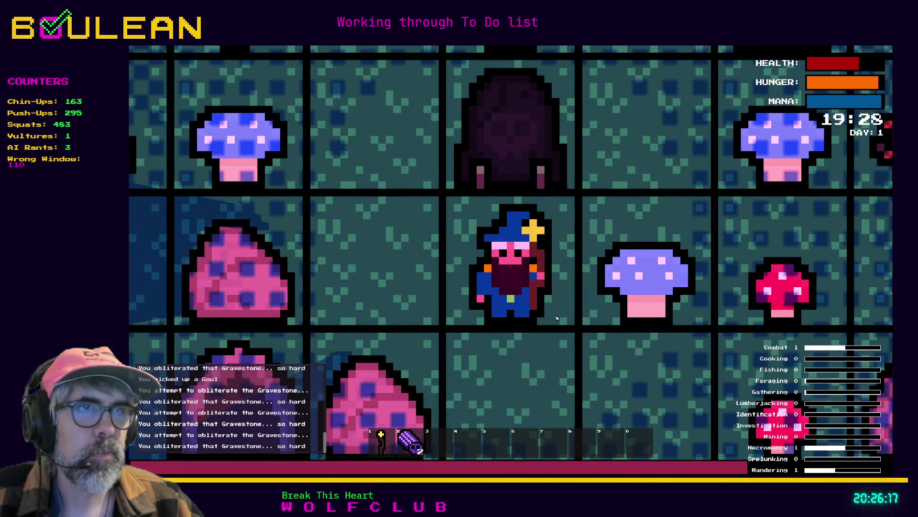
{"action": "key", "text": "Up"}
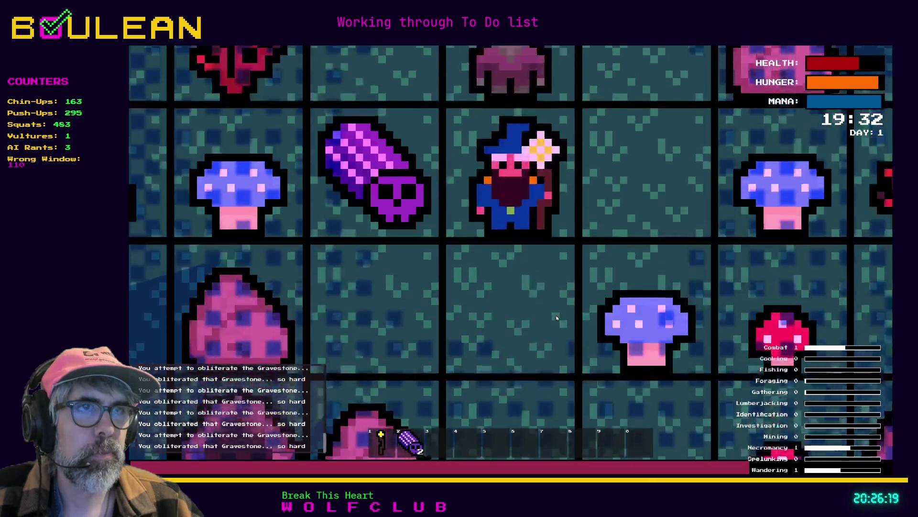
{"action": "key", "text": "Up"}
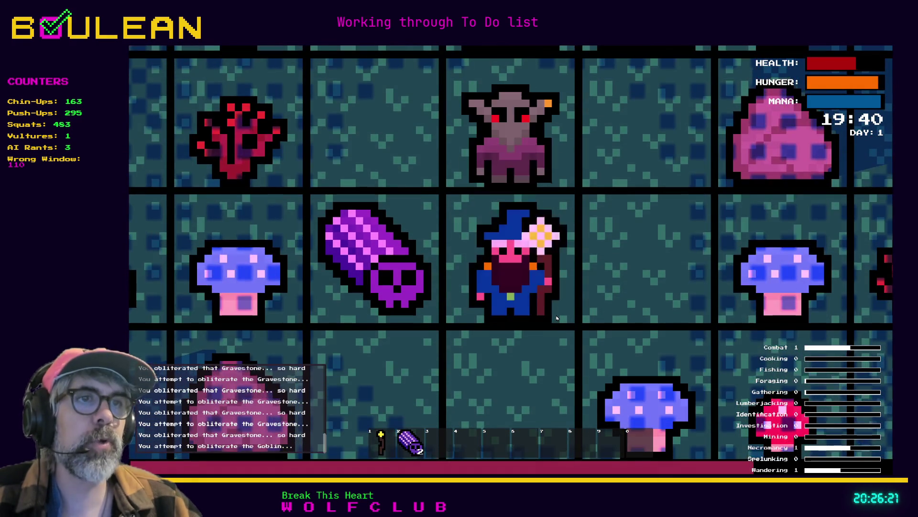
{"action": "key", "text": "Up"}
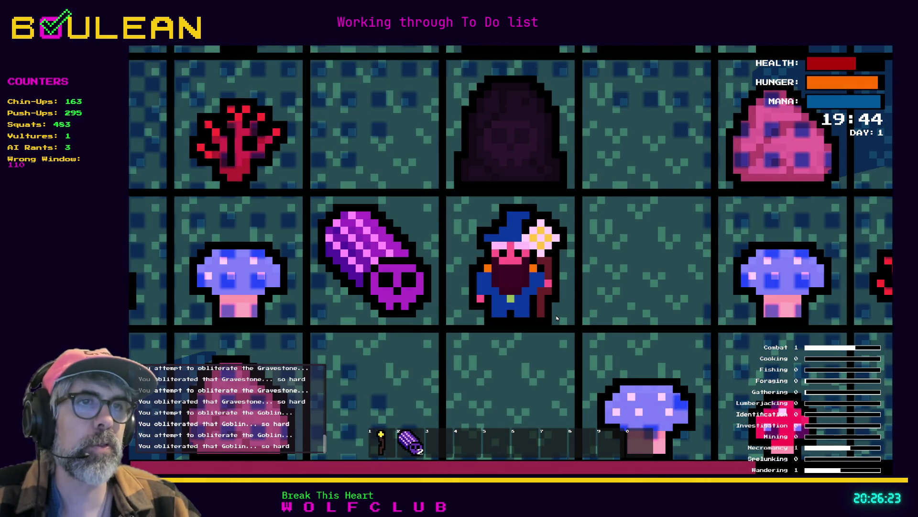
{"action": "key", "text": "Left"}
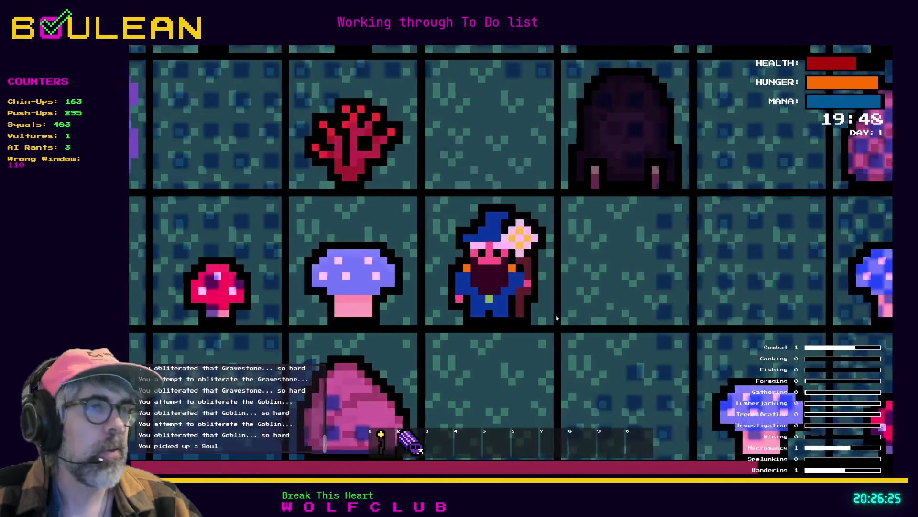
{"action": "key", "text": "Up"}
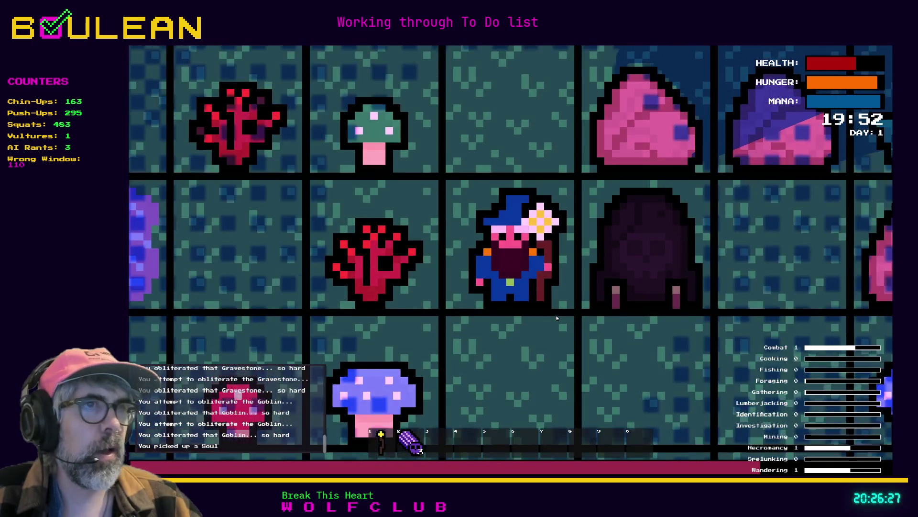
{"action": "key", "text": "Right"}
{"action": "key", "text": "Right"}
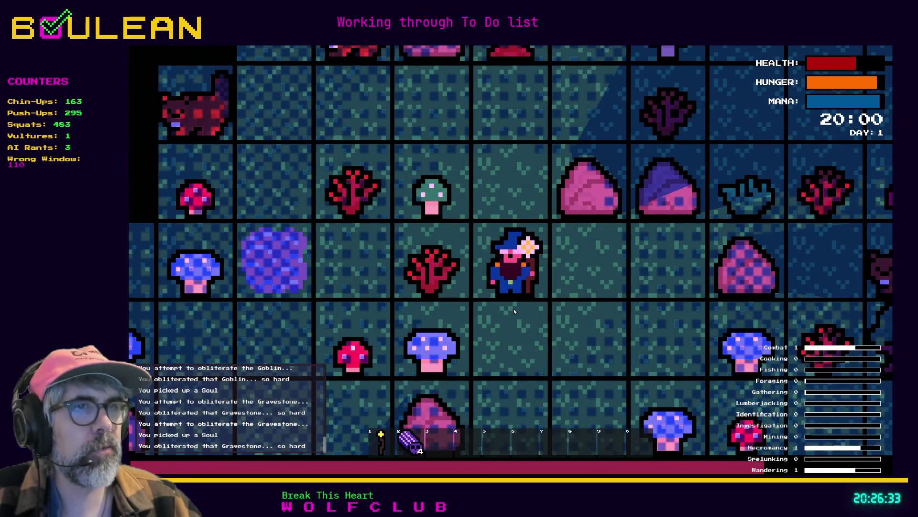
Step: Move beside the green mushroom, walk west, and obliterate the beaver above the wizard
{"action": "key", "text": "Up"}
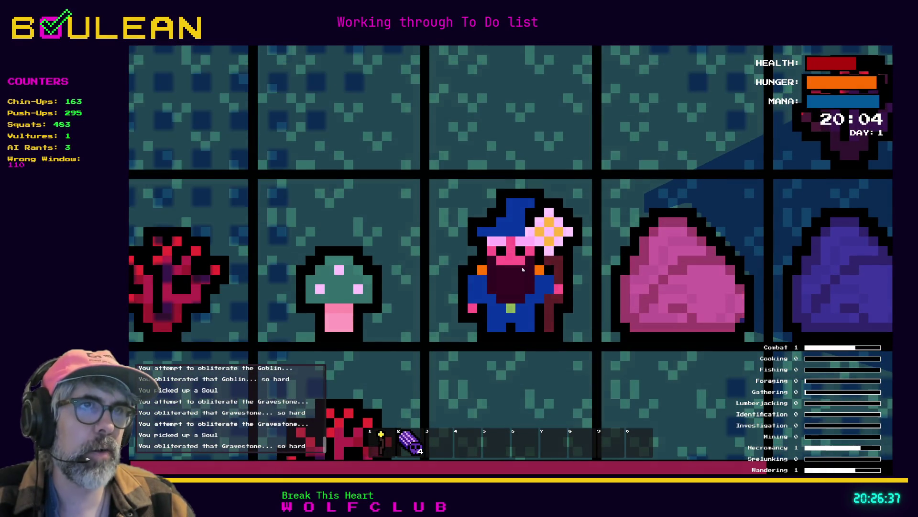
{"action": "scroll", "coordinate": [497, 339], "scroll_direction": "down", "scroll_amount": 2}
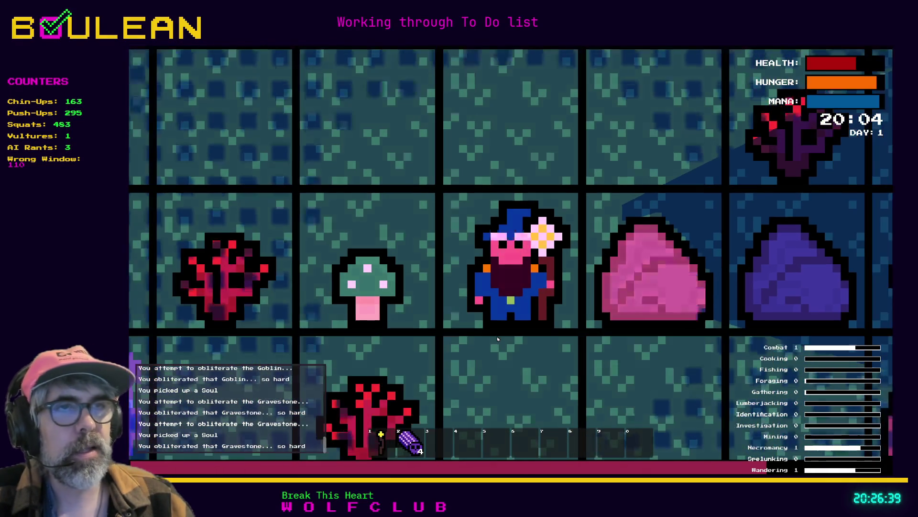
{"action": "scroll", "coordinate": [498, 338], "scroll_direction": "down", "scroll_amount": 2}
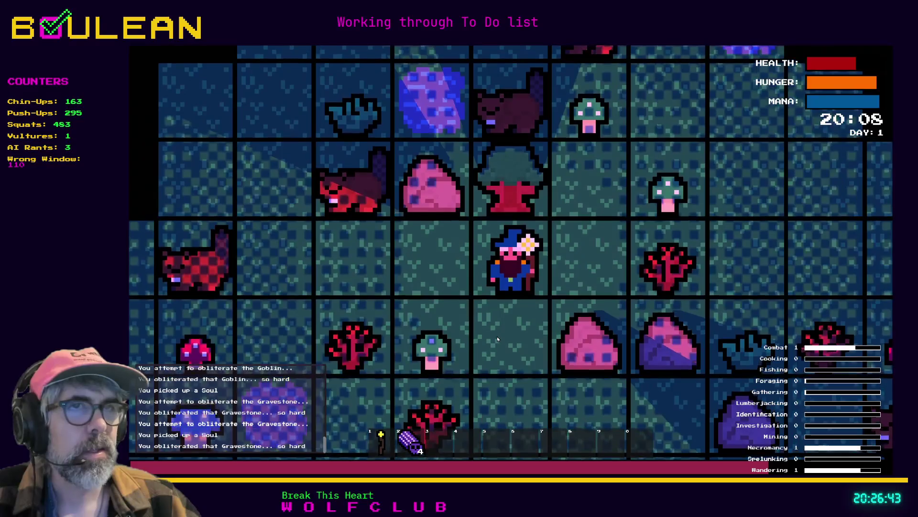
{"action": "key", "text": "Left"}
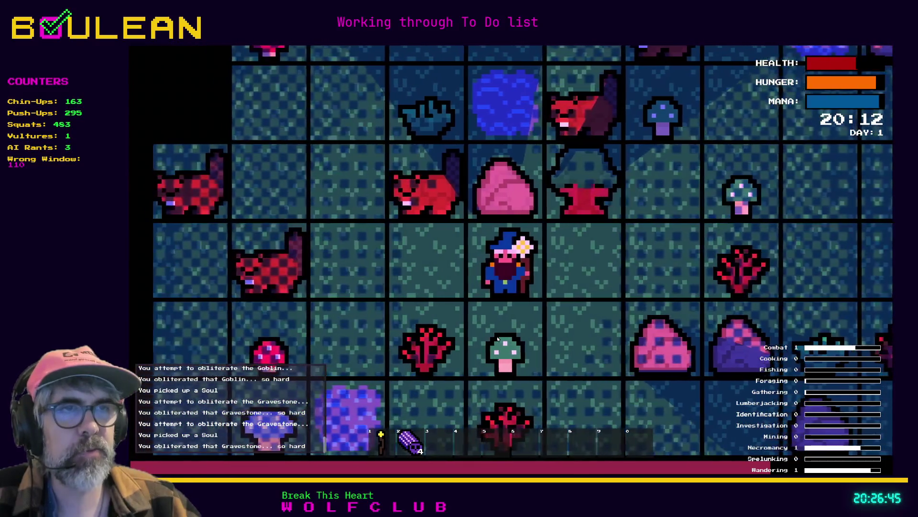
{"action": "key", "text": "Left"}
{"action": "key", "text": "Up"}
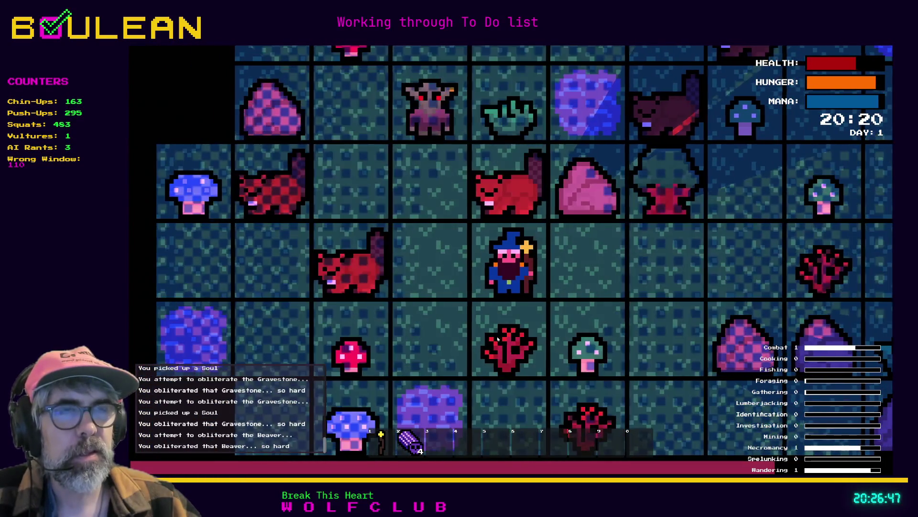
{"action": "key", "text": "Up"}
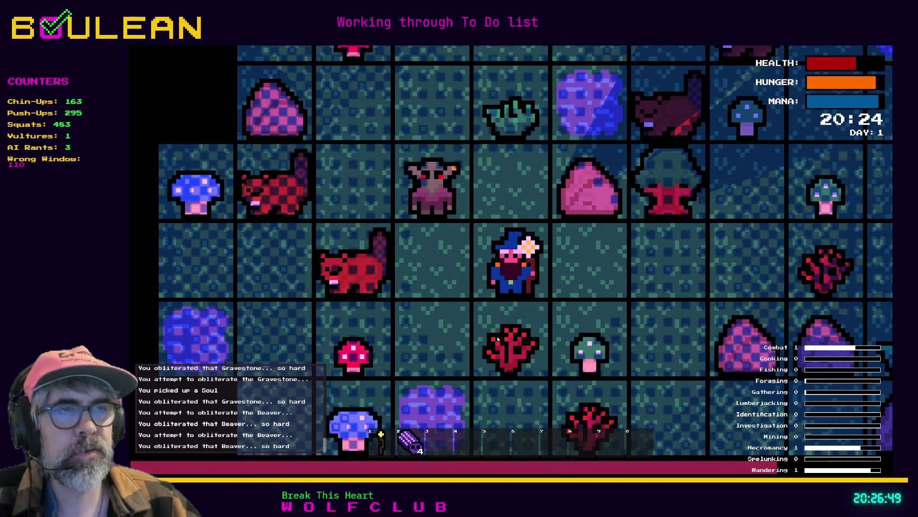
Step: Walk south, attack the nearby goblins, and pick up the blue mushroom
{"action": "key", "text": "Down"}
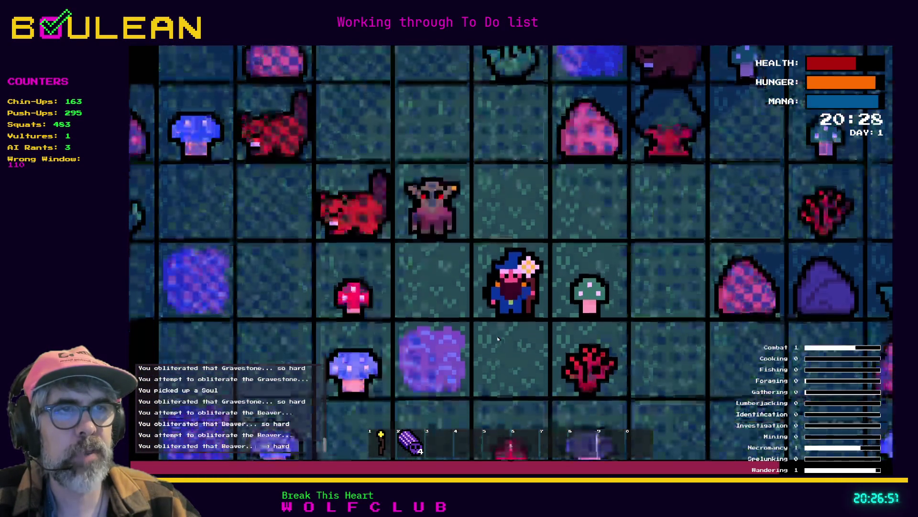
{"action": "key", "text": "Down"}
{"action": "key", "text": "Down"}
{"action": "key", "text": "Down"}
{"action": "key", "text": "Left"}
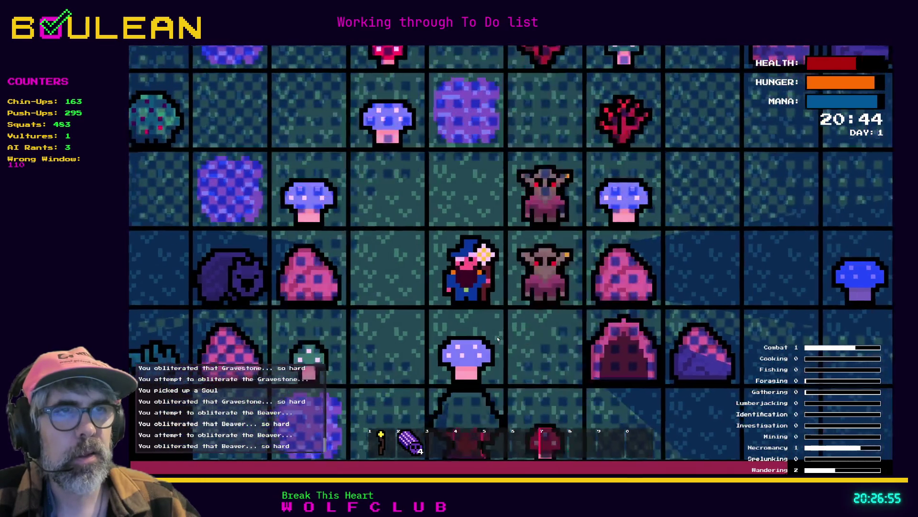
{"action": "key", "text": "Right"}
{"action": "key", "text": "Right"}
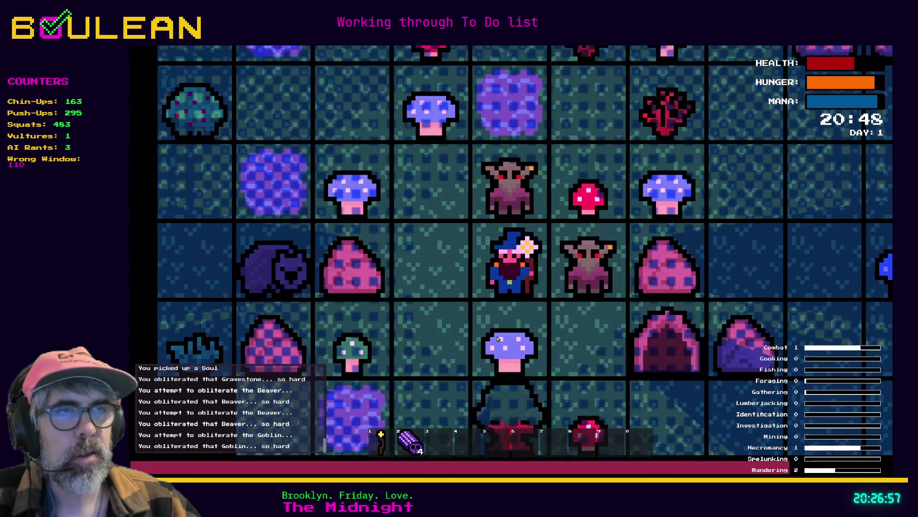
{"action": "key", "text": "Right"}
{"action": "key", "text": "Right"}
{"action": "key", "text": "Up"}
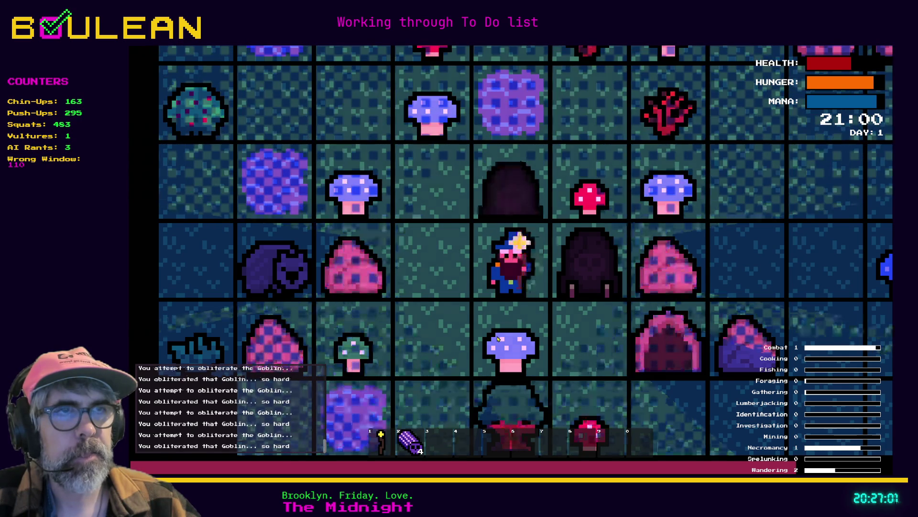
{"action": "key", "text": "Left"}
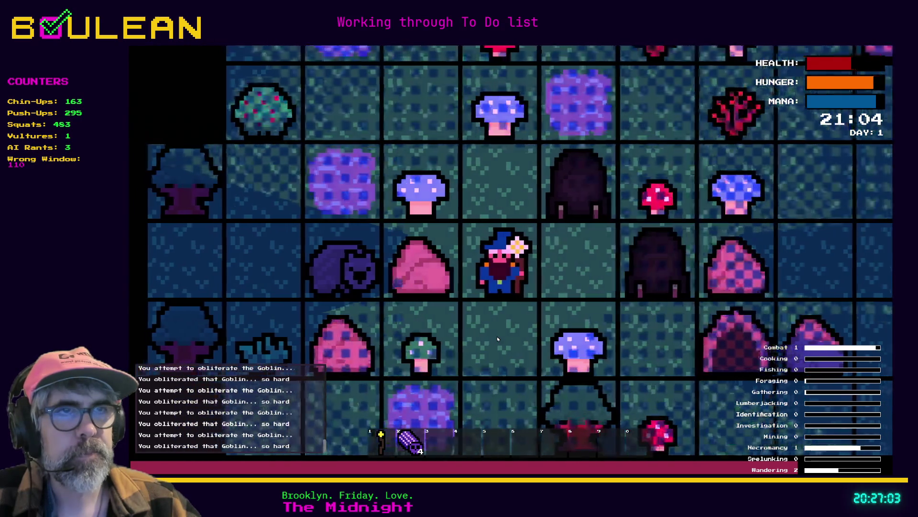
{"action": "key", "text": "Down"}
{"action": "key", "text": "Right"}
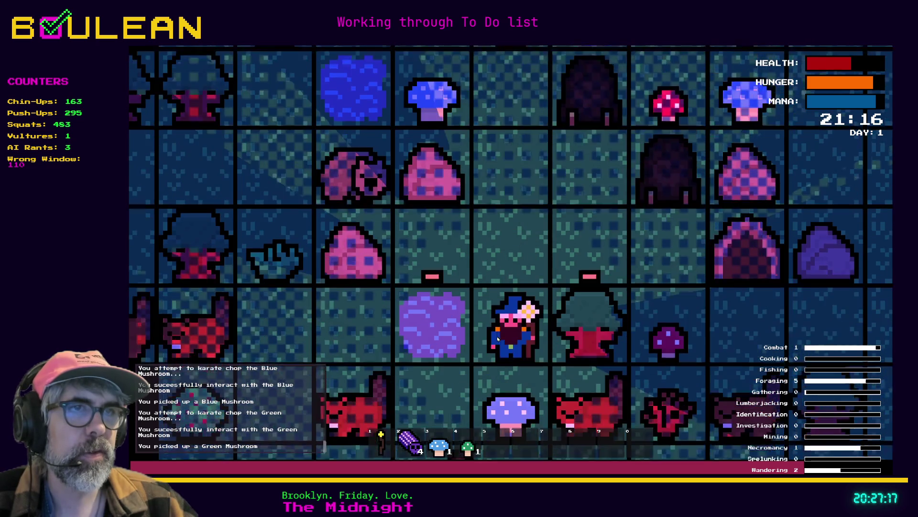
Step: Step the wizard one tile south to stand beside the tree
{"action": "key", "text": "Down"}
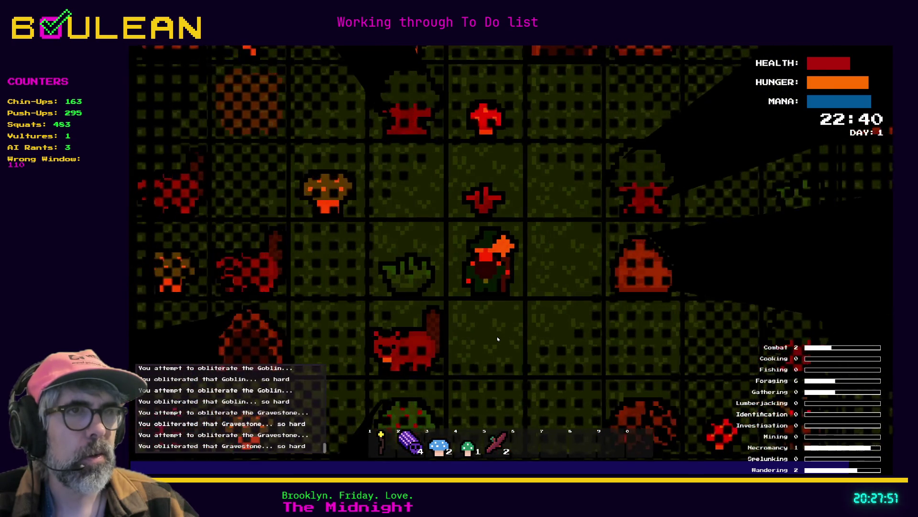
Step: Walk the wizard around the splat tile until the goblin is alongside
{"action": "key", "text": "Down"}
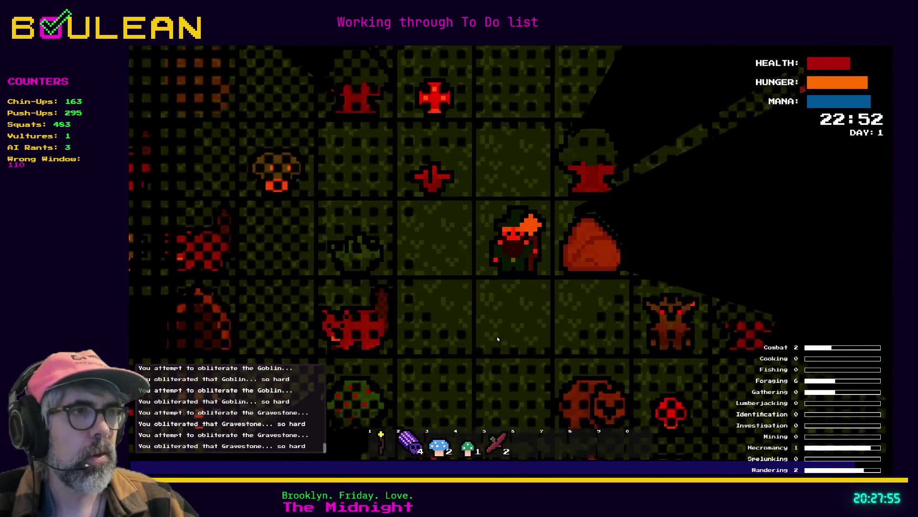
{"action": "key", "text": "Up"}
{"action": "key", "text": "Up"}
{"action": "key", "text": "Down"}
{"action": "key", "text": "Left"}
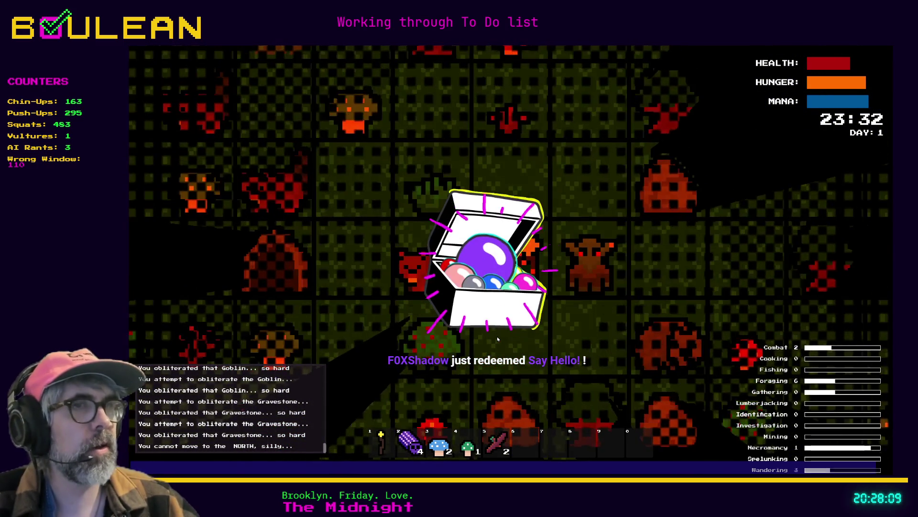
{"action": "key", "text": "Up"}
{"action": "key", "text": "Up"}
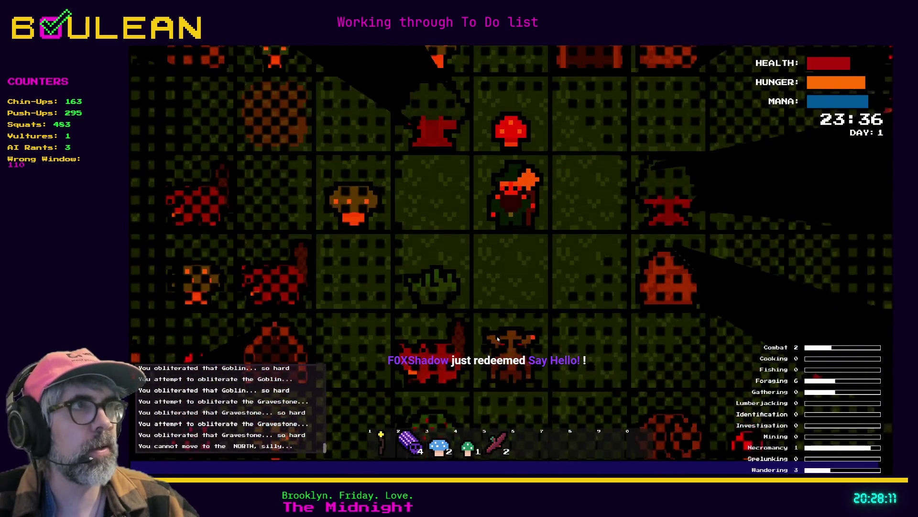
{"action": "key", "text": "Right"}
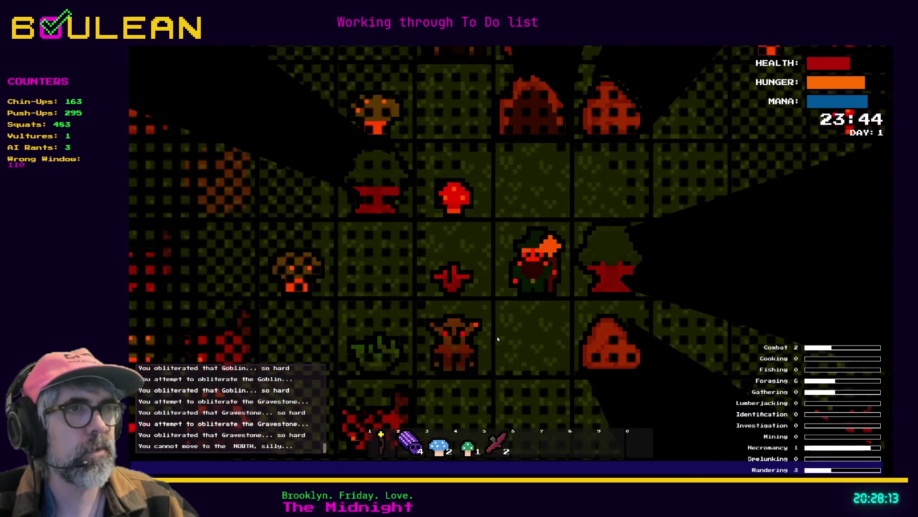
{"action": "key", "text": "Down"}
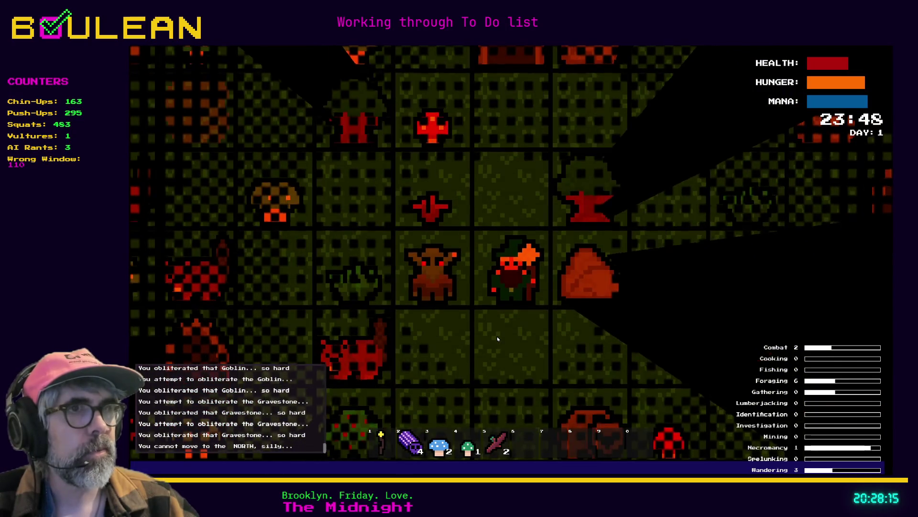
{"action": "key", "text": "Down"}
{"action": "key", "text": "Down"}
{"action": "key", "text": "Down"}
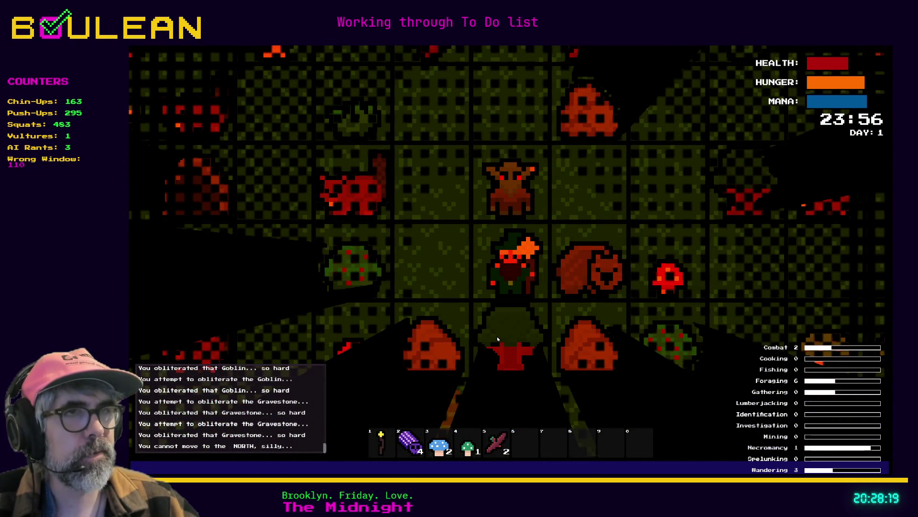
Step: Destroy the goblin and its gravestone, then bring up the crafting recipe list
{"action": "key", "text": "Up"}
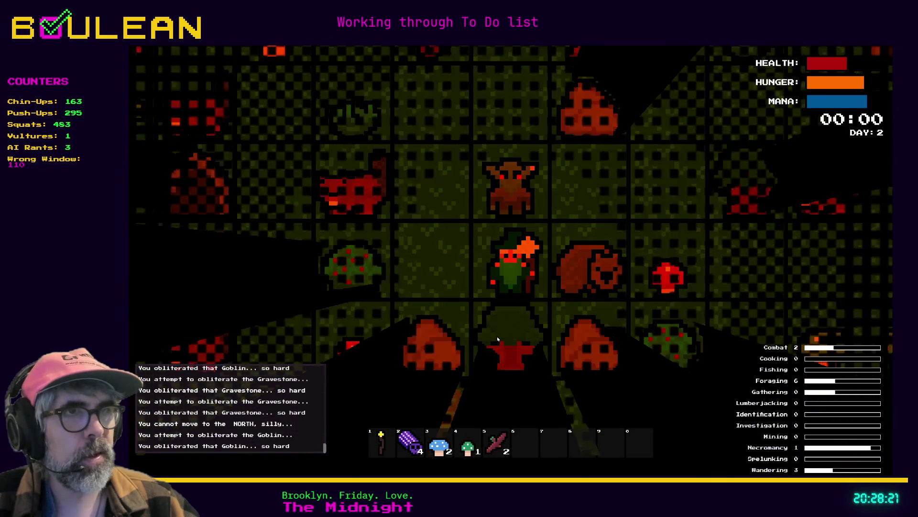
{"action": "key", "text": "Up"}
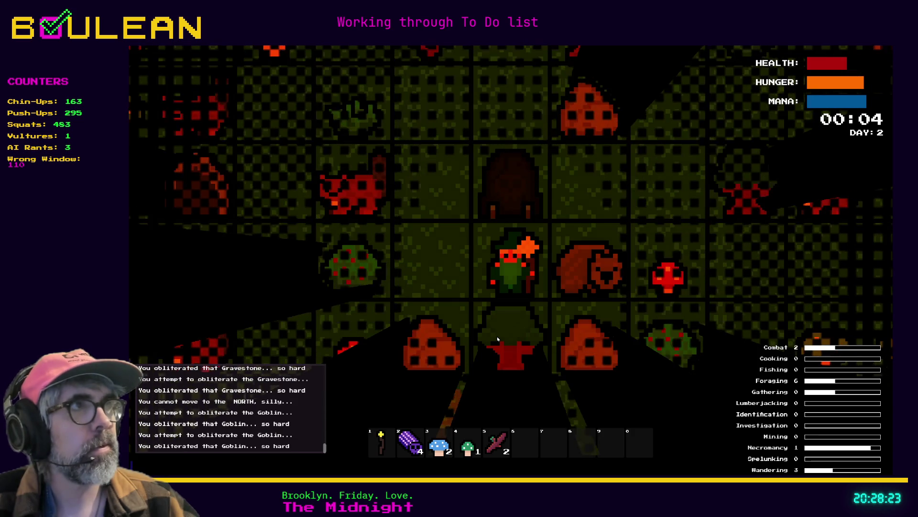
{"action": "key", "text": "Up"}
{"action": "key", "text": "Up"}
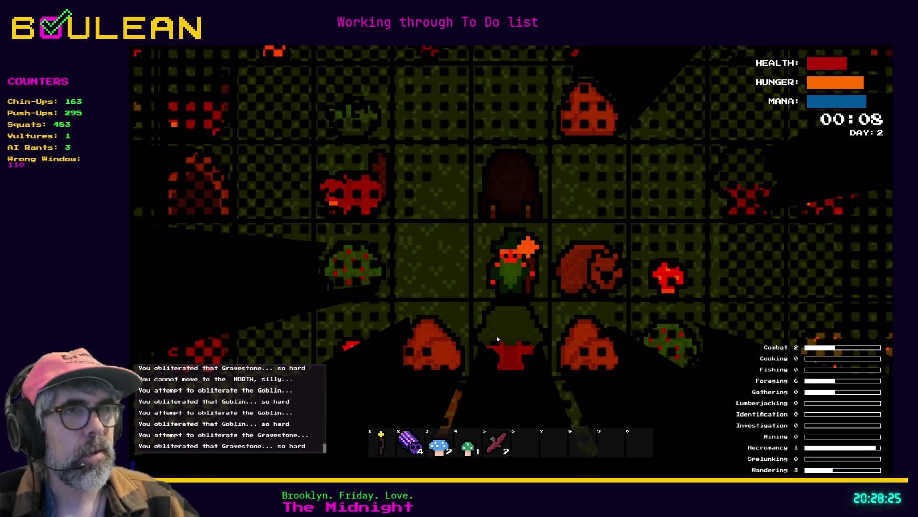
{"action": "key", "text": "Left"}
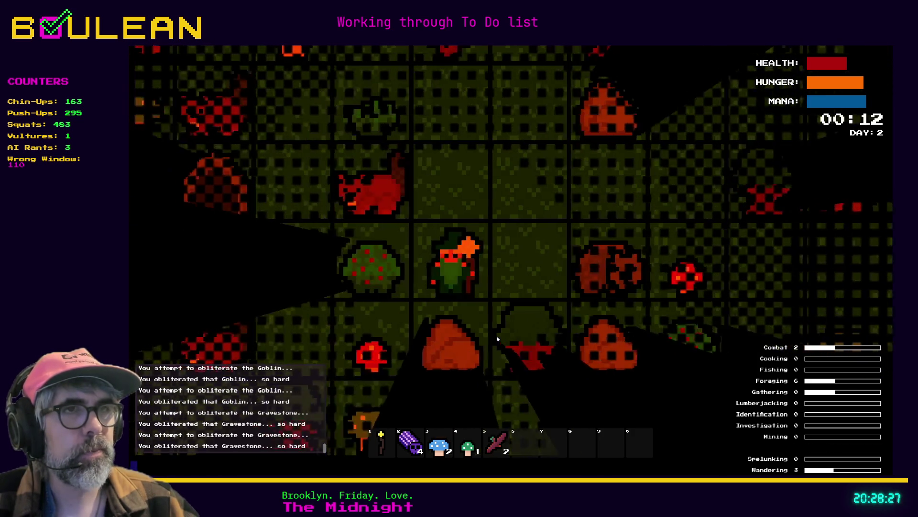
{"action": "key", "text": "Up"}
{"action": "key", "text": "Right"}
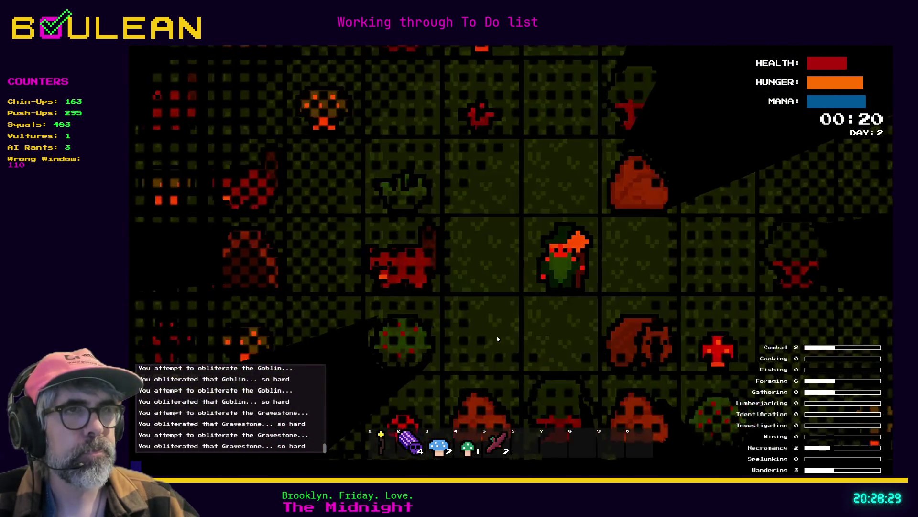
{"action": "key", "text": "c"}
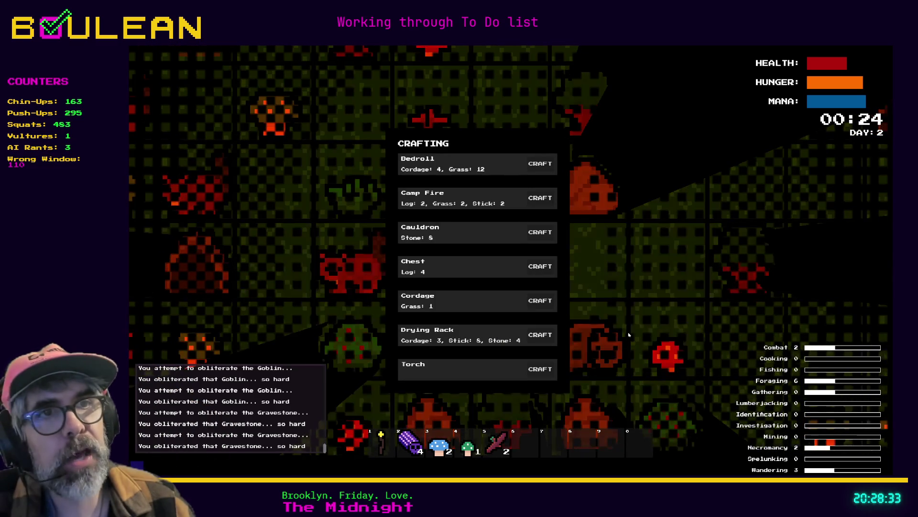
Step: Craft a Camp Fire from the recipe list and close the list
{"action": "left_click", "coordinate": [540, 198]}
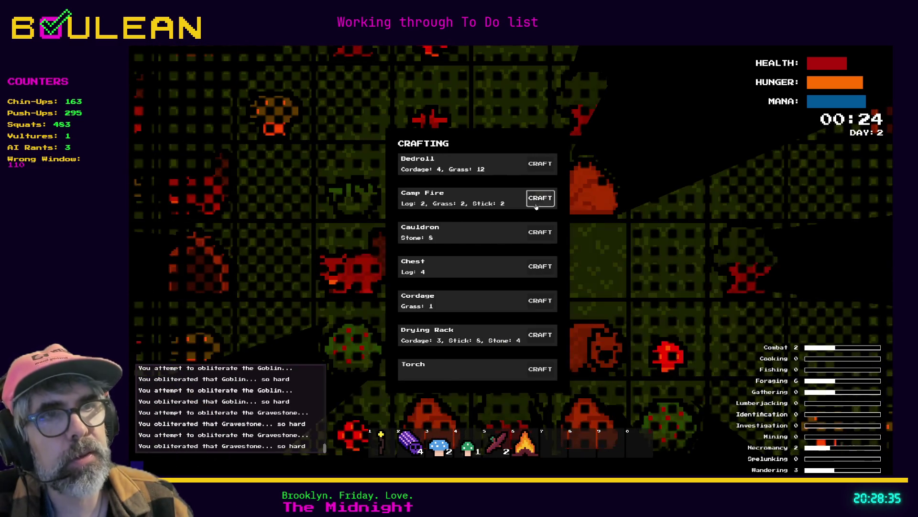
{"action": "key", "text": "Escape"}
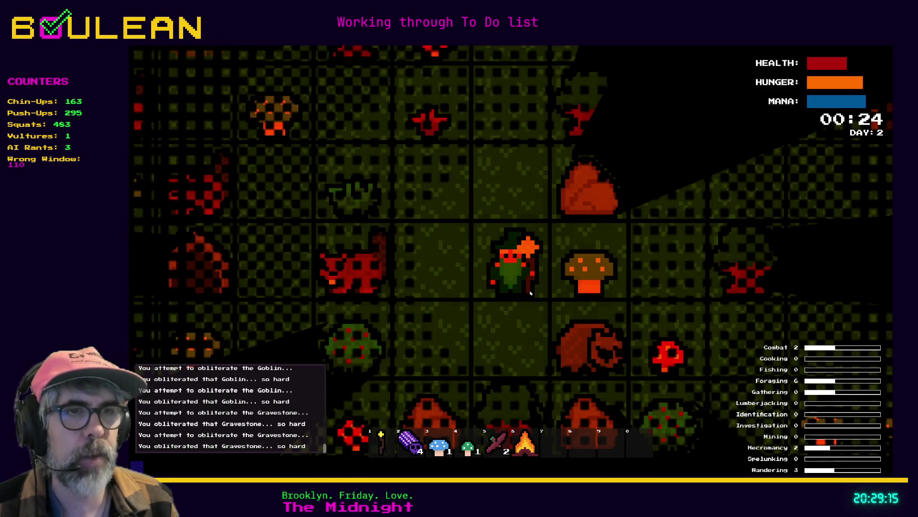
Step: Place a log on the west tile, walk south for the Soul, then stop the test run
{"action": "key", "text": "2"}
{"action": "key", "text": "Left"}
{"action": "key", "text": "Left"}
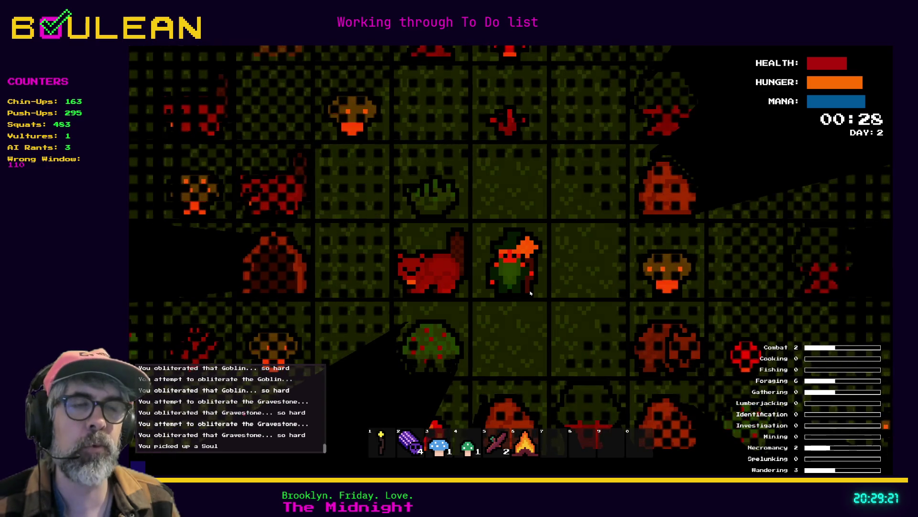
{"action": "key", "text": "Left"}
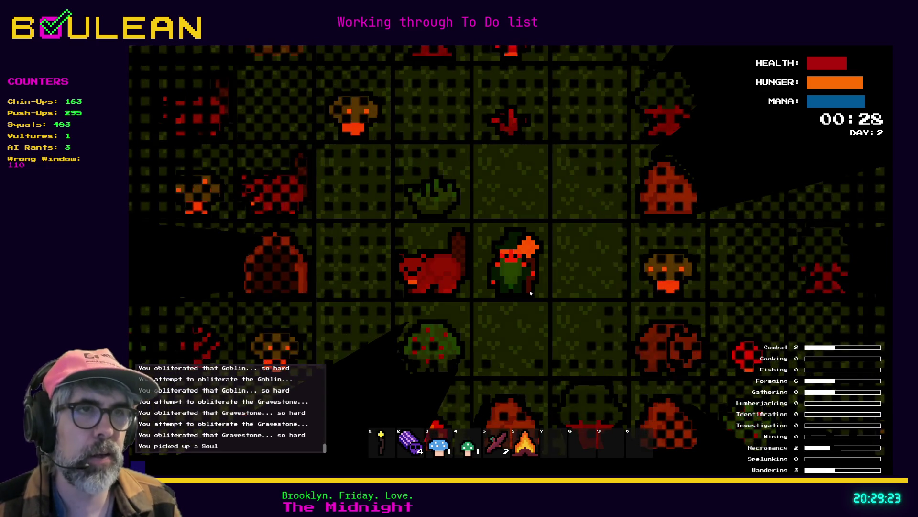
{"action": "key", "text": "Down"}
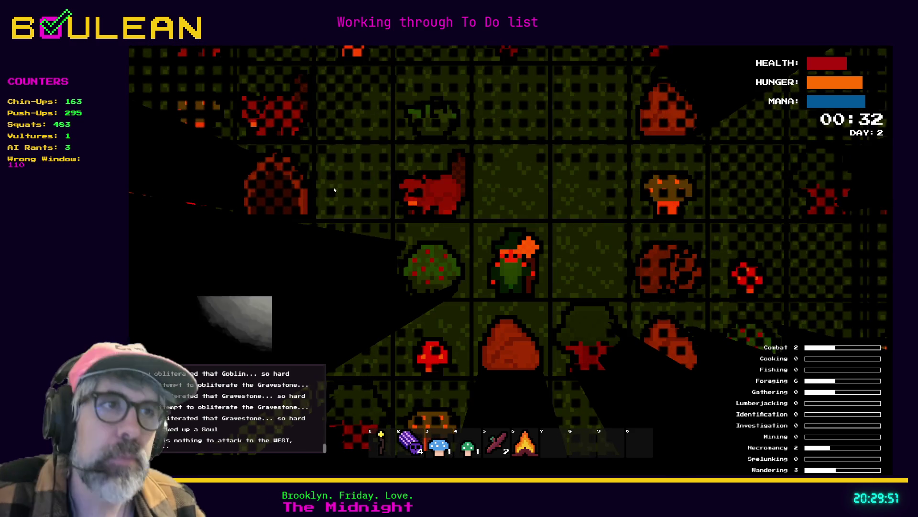
{"action": "key", "text": "F8"}
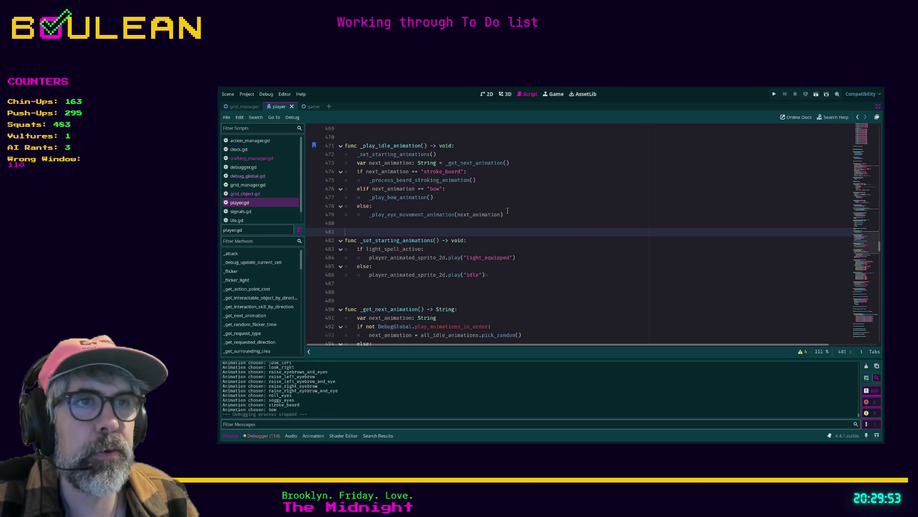
Step: Put the cursor on line 482 of player.gd and restore the editor docks around the code
{"action": "left_click", "coordinate": [518, 240]}
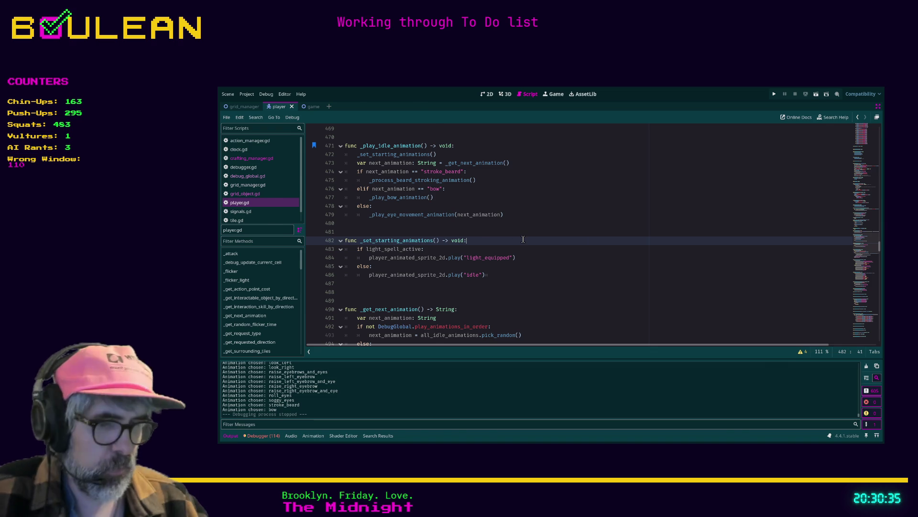
{"action": "key", "text": "ctrl+shift+F11"}
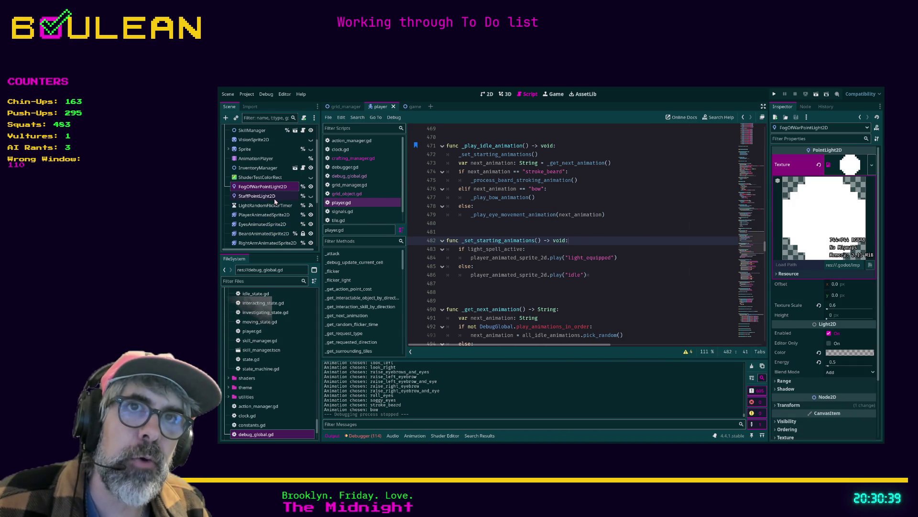
Step: Inspect the arm sprites' frames and open the bow animation on the wizard body sprite
{"action": "scroll", "coordinate": [277, 223], "scroll_direction": "down", "scroll_amount": 1}
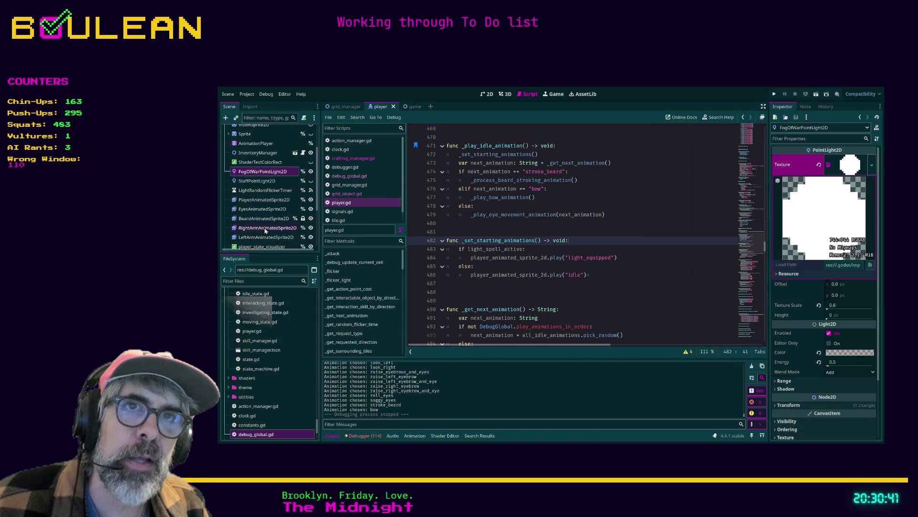
{"action": "left_click", "coordinate": [265, 228]}
{"action": "left_click", "coordinate": [524, 385]}
{"action": "left_click", "coordinate": [271, 239]}
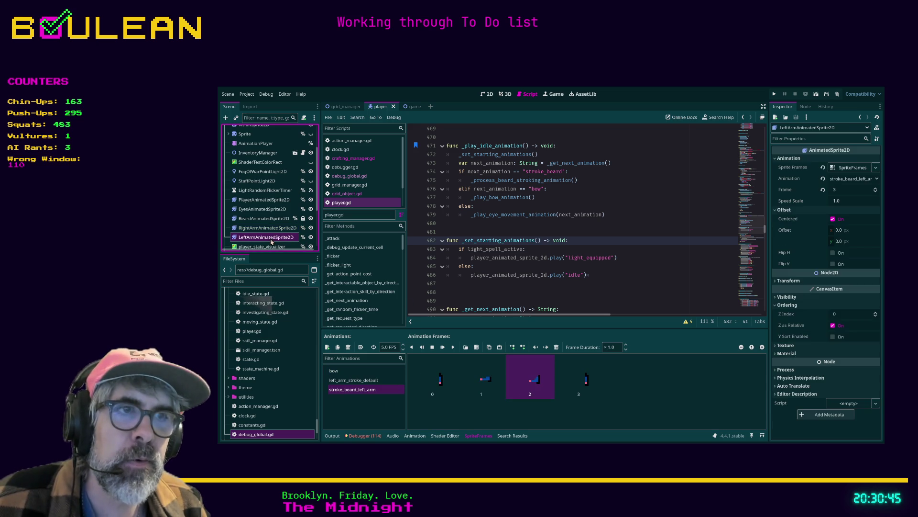
{"action": "left_click", "coordinate": [544, 390]}
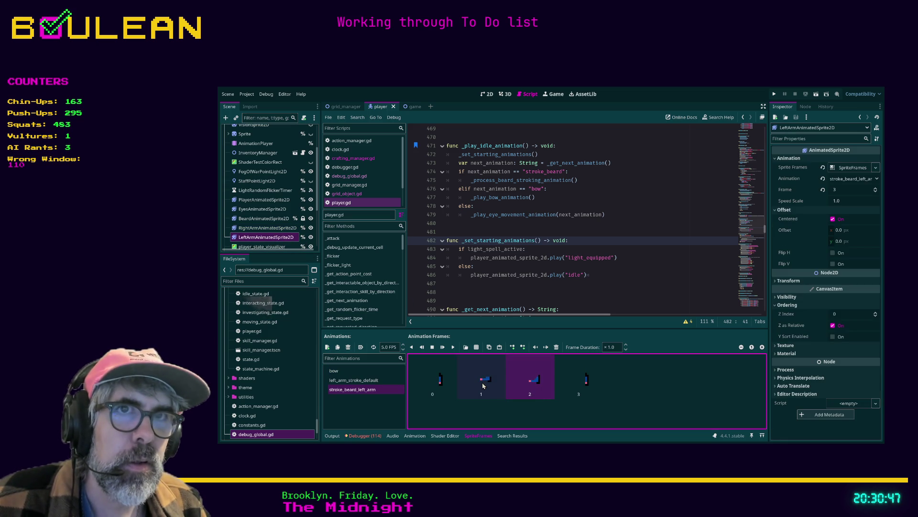
{"action": "left_click", "coordinate": [360, 370]}
{"action": "scroll", "coordinate": [279, 225], "scroll_direction": "down", "scroll_amount": 1}
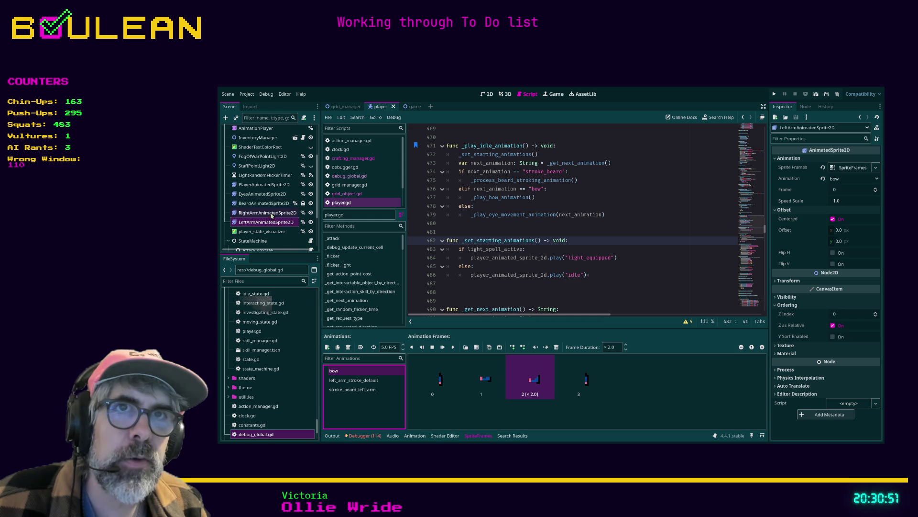
{"action": "left_click", "coordinate": [273, 213]}
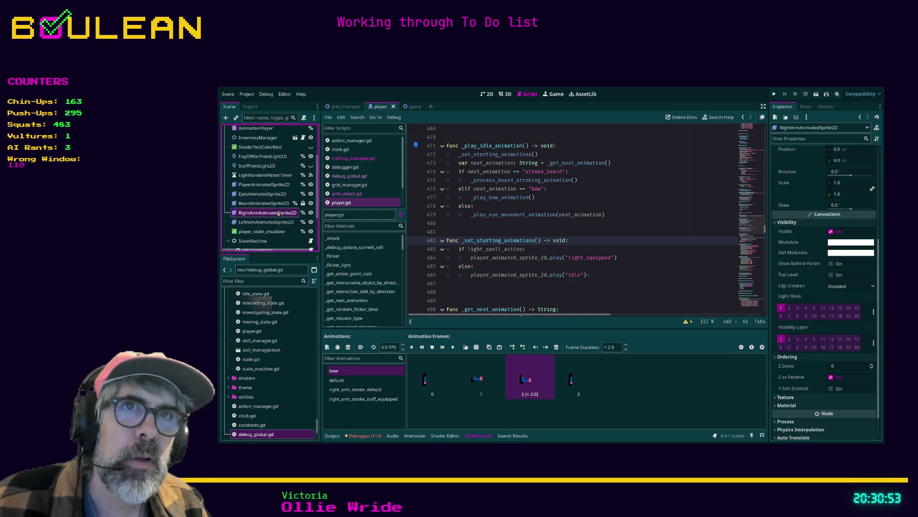
{"action": "left_click", "coordinate": [264, 184]}
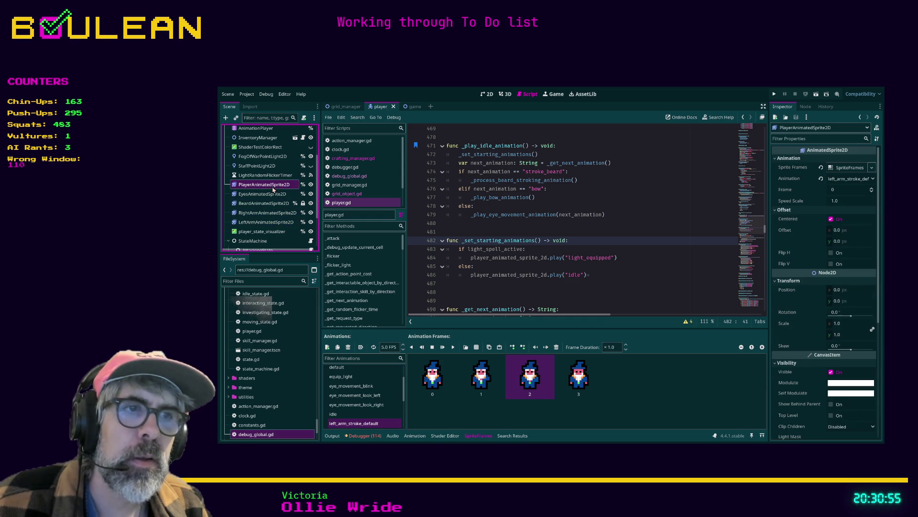
{"action": "scroll", "coordinate": [351, 377], "scroll_direction": "up", "scroll_amount": 3}
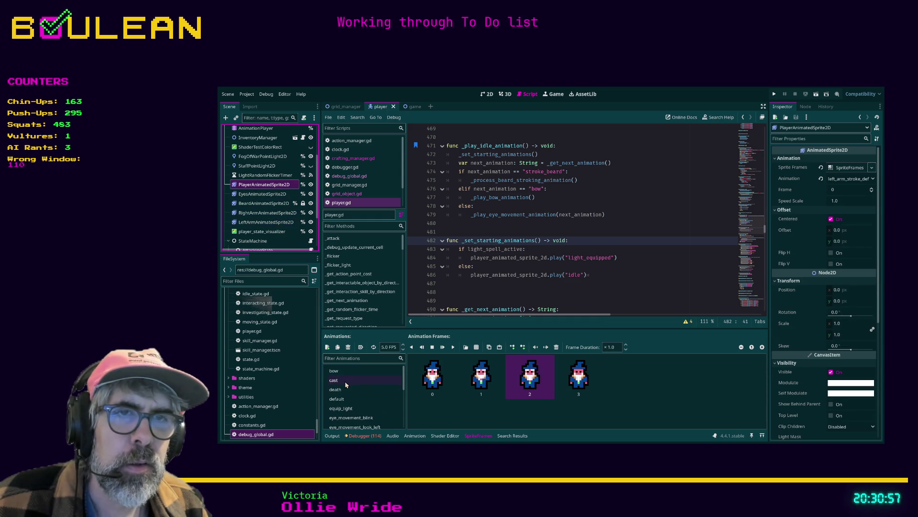
{"action": "left_click", "coordinate": [349, 373]}
Step: Set the body's bow frame 2 duration to 3.0 and save
{"action": "left_click", "coordinate": [625, 345]}
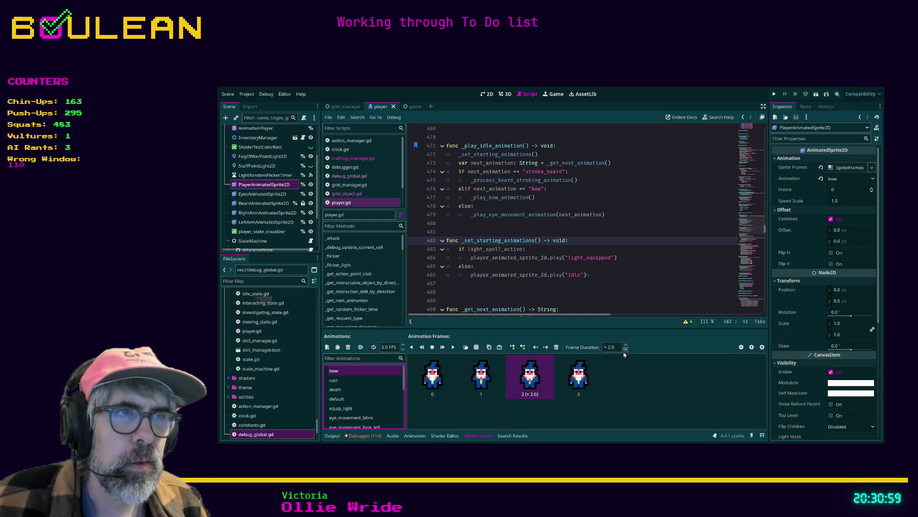
{"action": "left_click", "coordinate": [626, 345]}
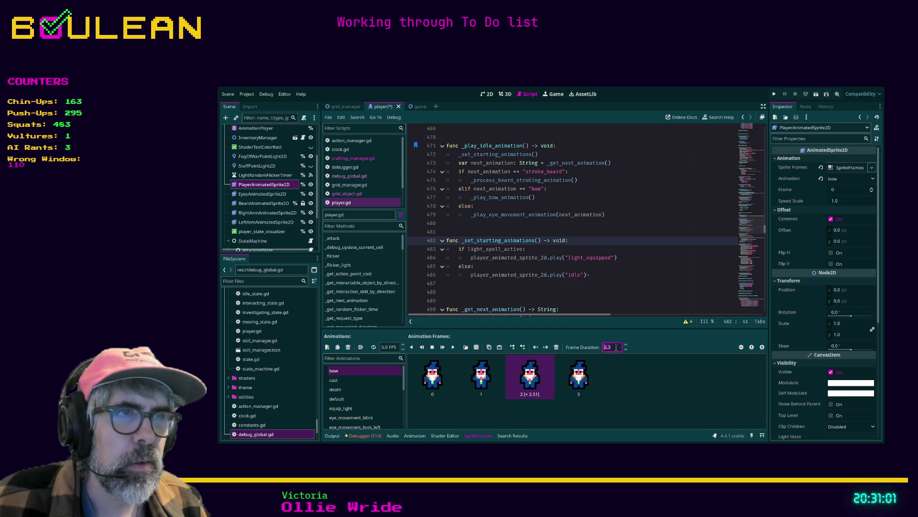
{"action": "type", "text": "3"}
{"action": "key", "text": "Return"}
{"action": "key", "text": "ctrl+s"}
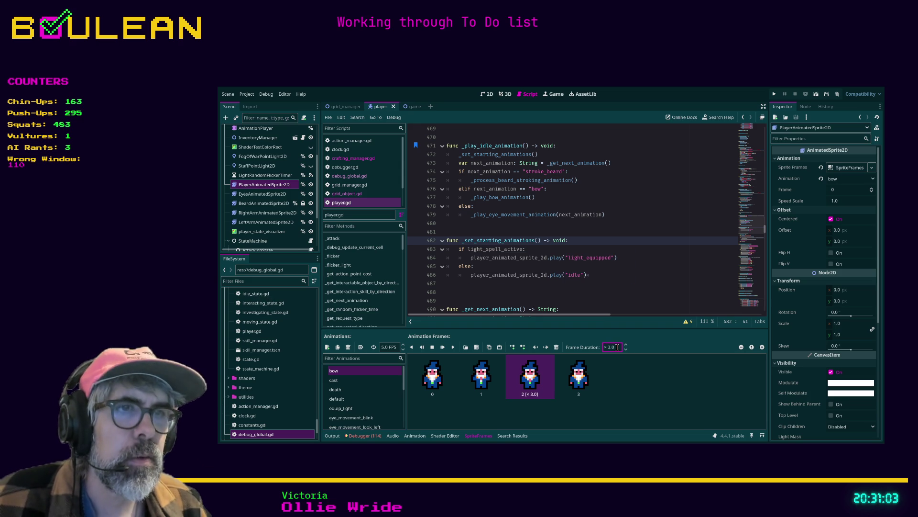
Step: Give bow frame 2 a 3.0 duration on the right-arm and left-arm sprites
{"action": "left_click", "coordinate": [267, 213]}
{"action": "left_click", "coordinate": [614, 349]}
{"action": "double_click", "coordinate": [615, 348]}
{"action": "key", "text": "Return"}
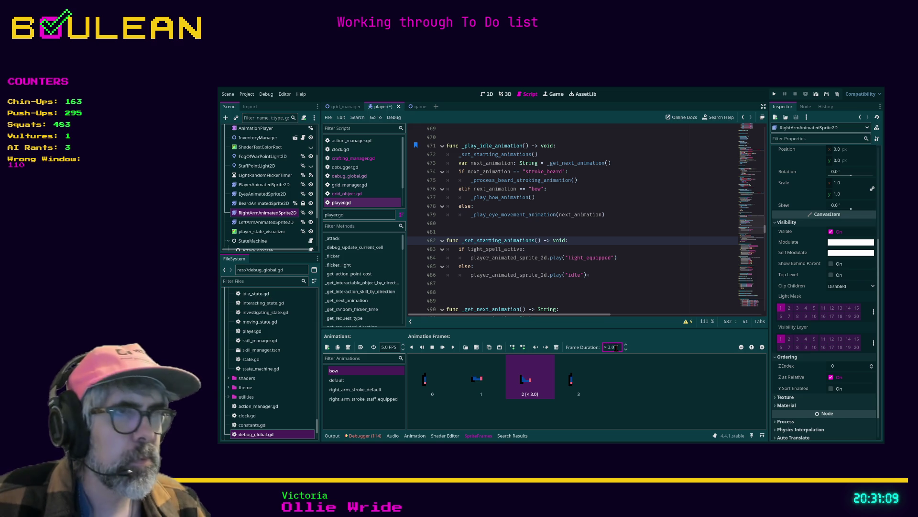
{"action": "left_click", "coordinate": [256, 221]}
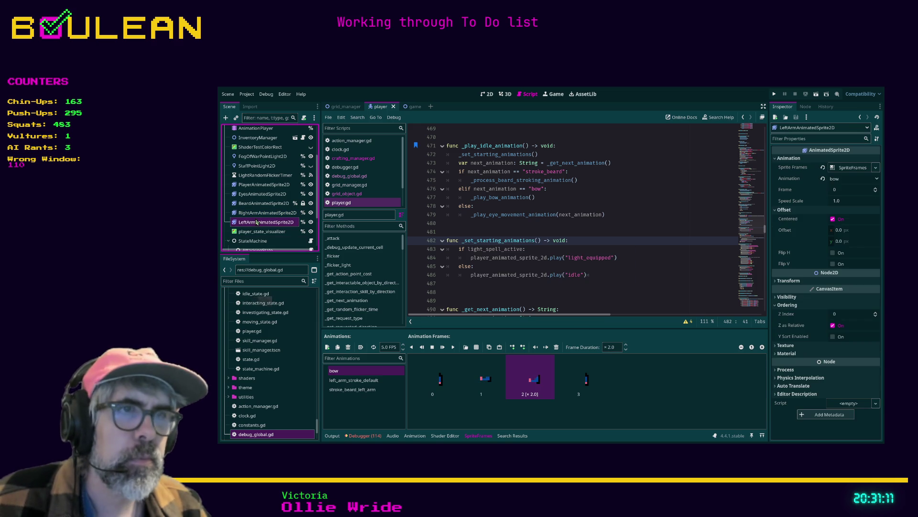
{"action": "left_click", "coordinate": [617, 347]}
{"action": "type", "text": "3"}
{"action": "key", "text": "Return"}
{"action": "key", "text": "ctrl+s"}
Step: Save the scene and launch the game to test the animations
{"action": "left_click", "coordinate": [648, 291]}
{"action": "key", "text": "ctrl+s"}
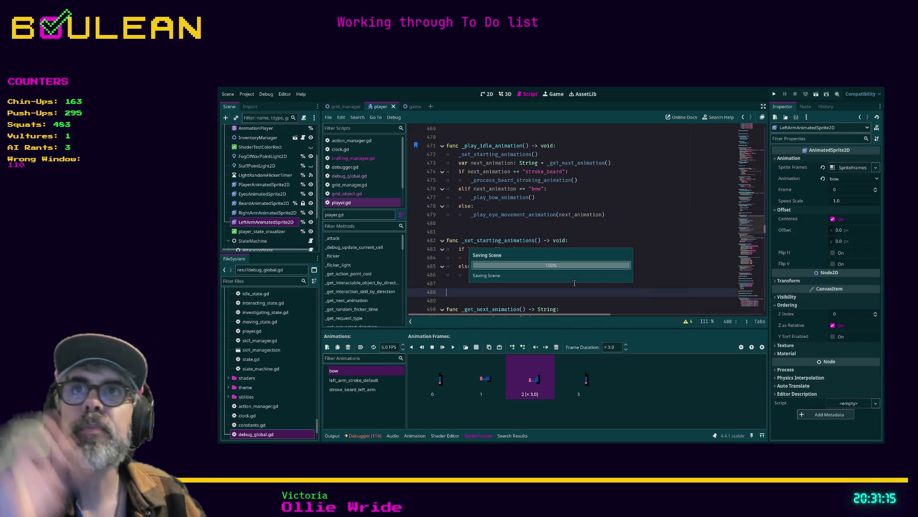
{"action": "key", "text": "F5"}
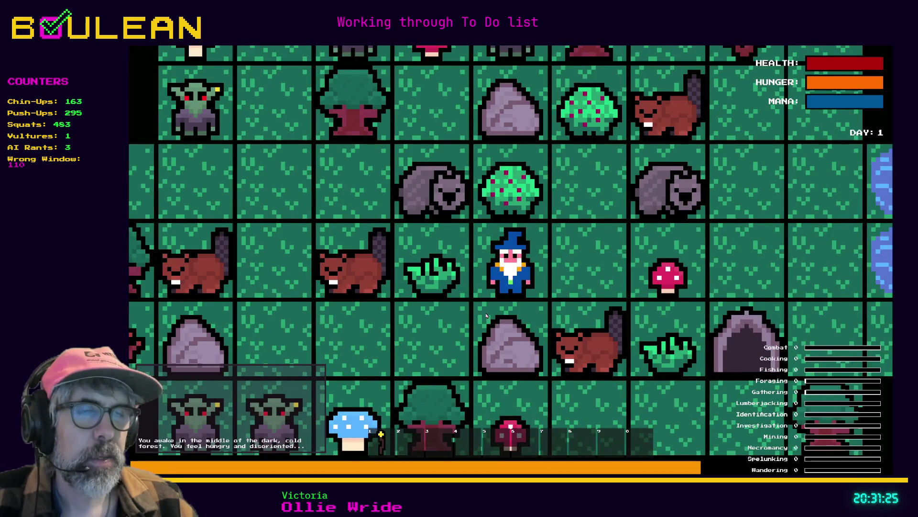
Step: Zoom in on the wizard to watch its idle animation, then close the game
{"action": "scroll", "coordinate": [486, 316], "scroll_direction": "up", "scroll_amount": 2}
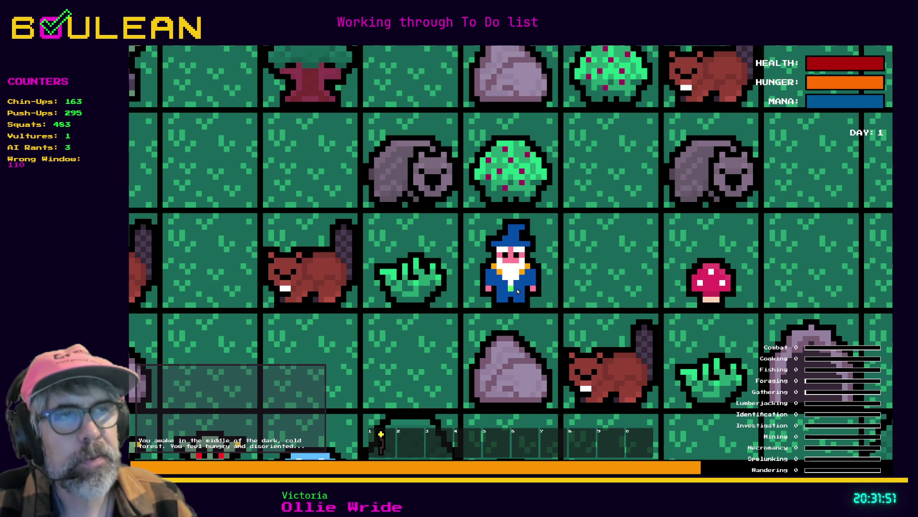
{"action": "key", "text": "Escape"}
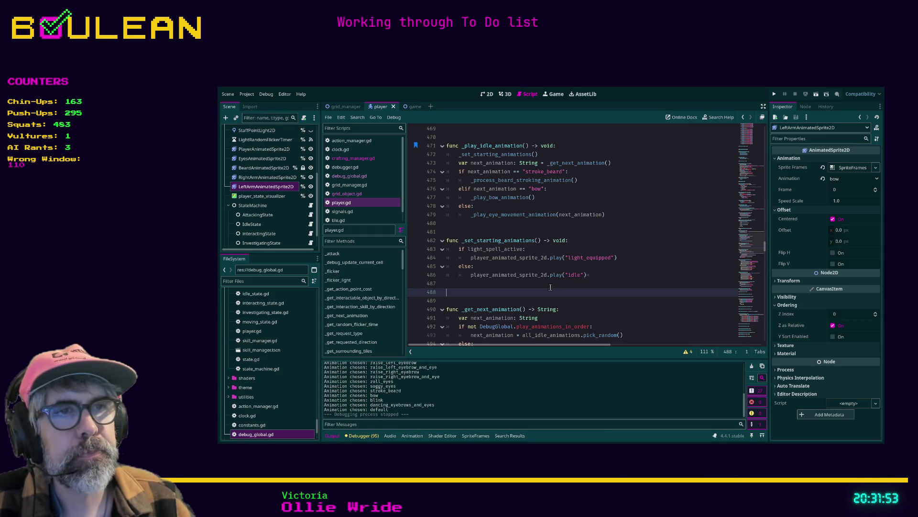
Step: Type '#bow' into _get_next_animation's return line, then select the right arm sprite node
{"action": "scroll", "coordinate": [550, 287], "scroll_direction": "down", "scroll_amount": 3}
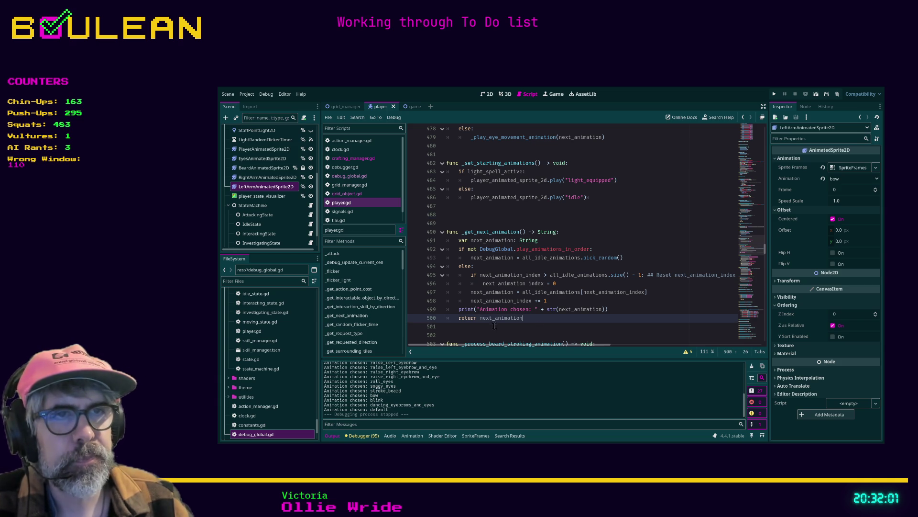
{"action": "left_click", "coordinate": [479, 317]}
{"action": "type", "text": "#"}
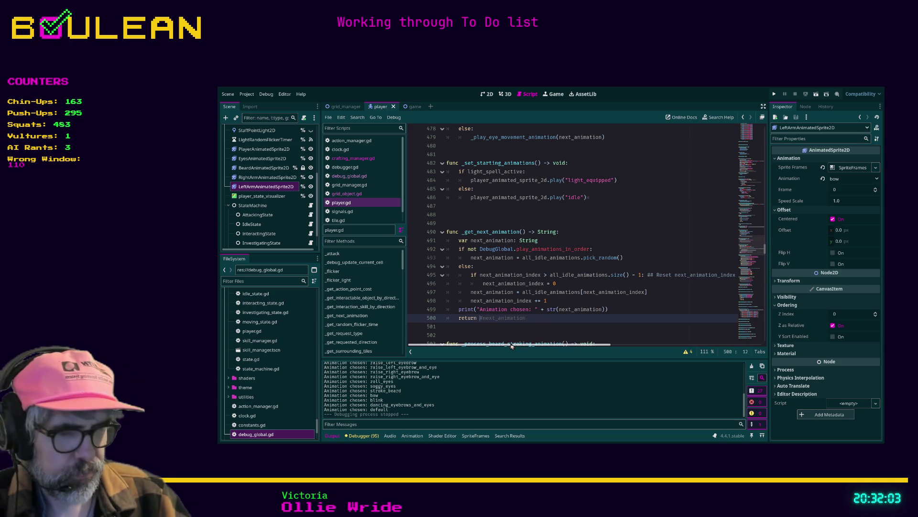
{"action": "type", "text": "bow"}
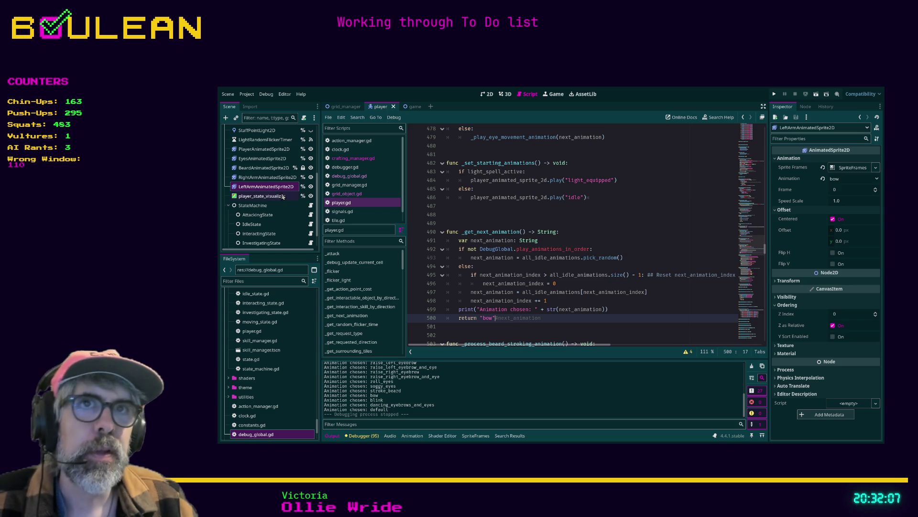
{"action": "left_click", "coordinate": [267, 177]}
Step: Adjust frame durations on the right arm, left arm and wizard body sprites
{"action": "left_click", "coordinate": [612, 345]}
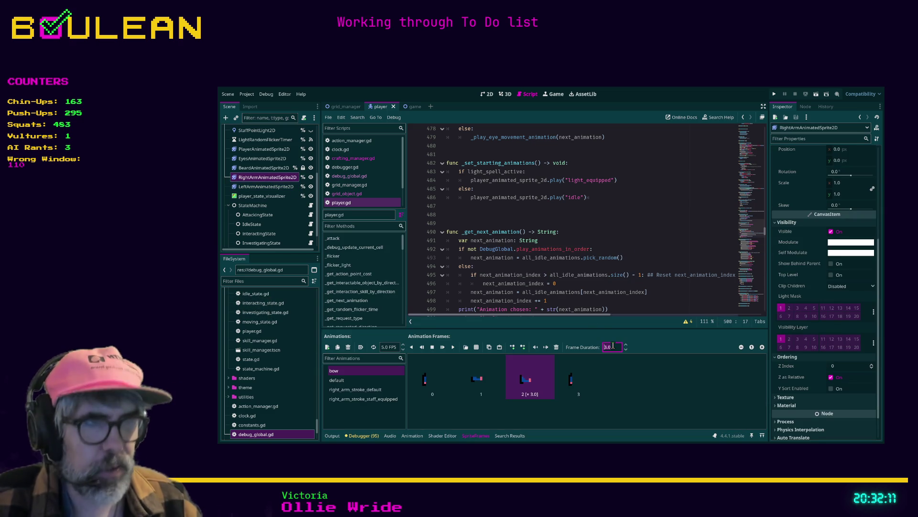
{"action": "left_click", "coordinate": [279, 188]}
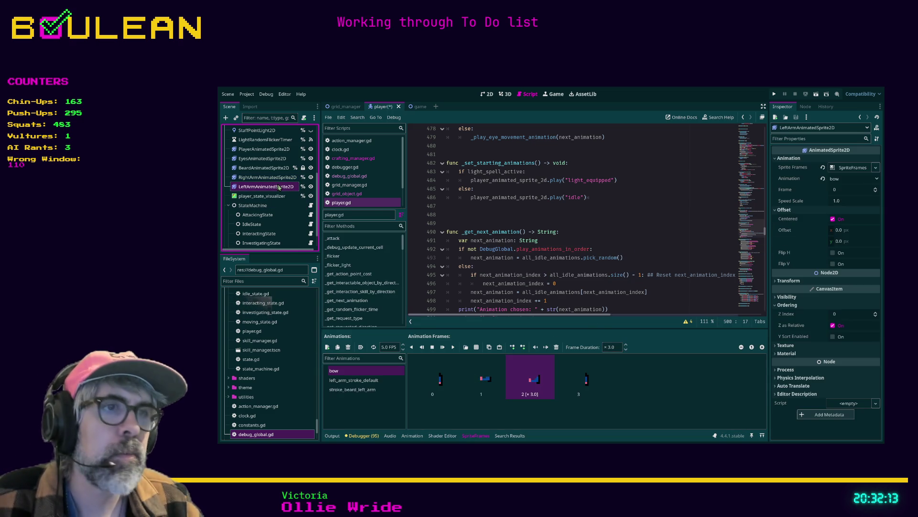
{"action": "left_click", "coordinate": [616, 347]}
{"action": "type", "text": "5"}
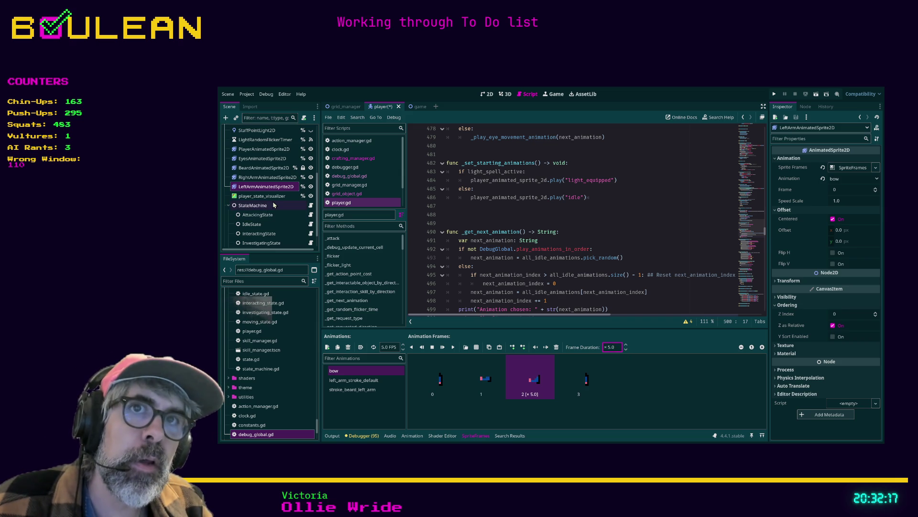
{"action": "left_click", "coordinate": [272, 178]}
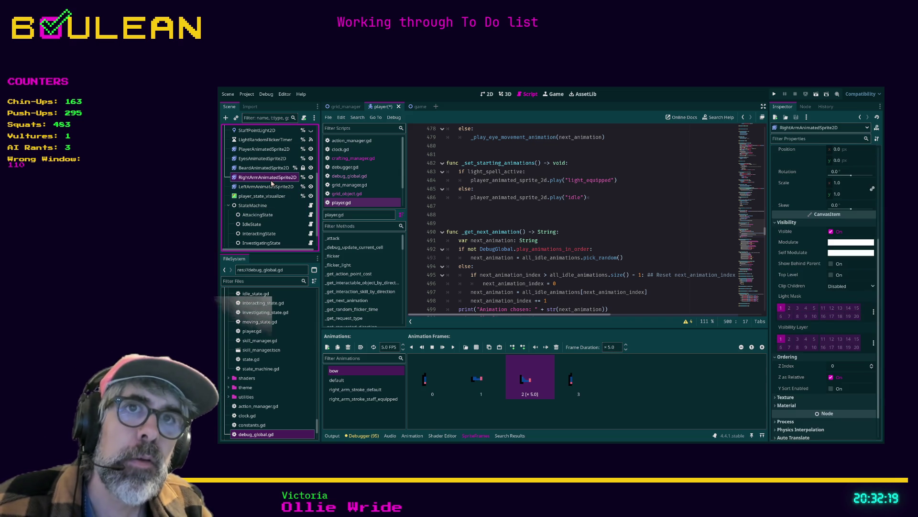
{"action": "left_click", "coordinate": [264, 150]}
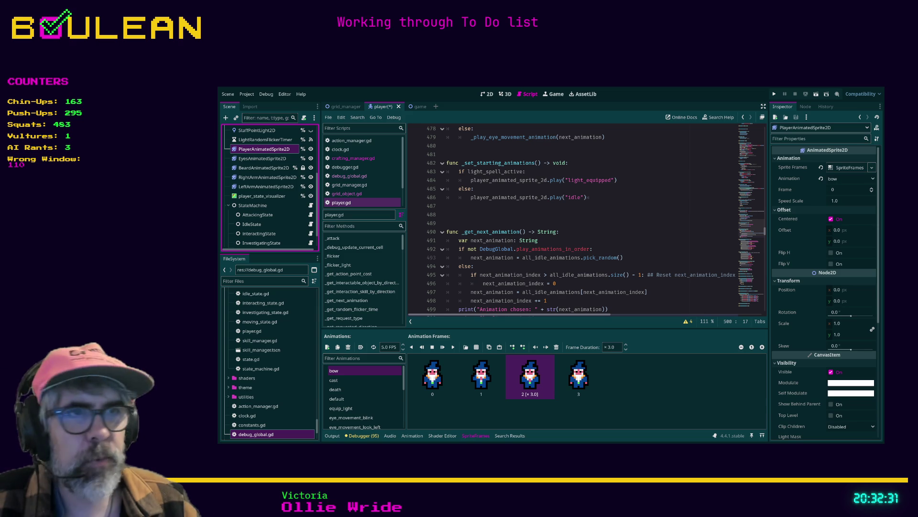
{"action": "left_click", "coordinate": [618, 346]}
{"action": "type", "text": "5"}
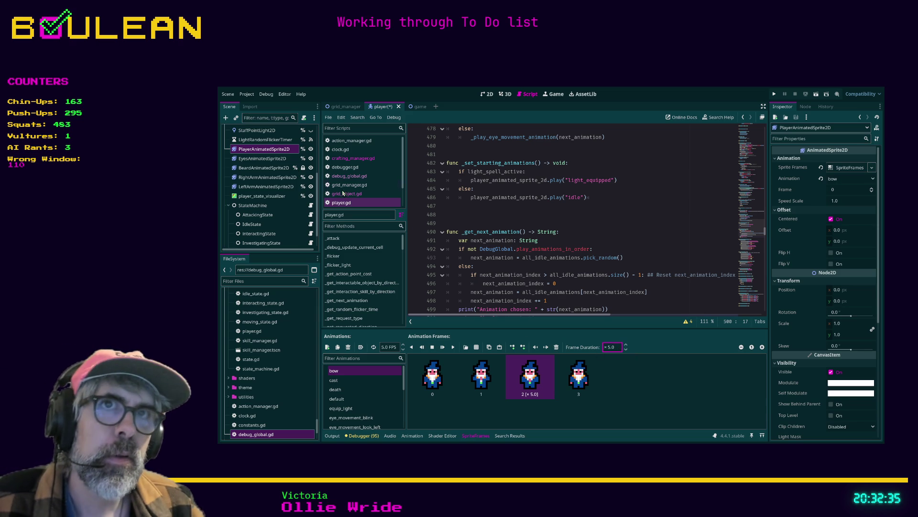
{"action": "left_click", "coordinate": [271, 177]}
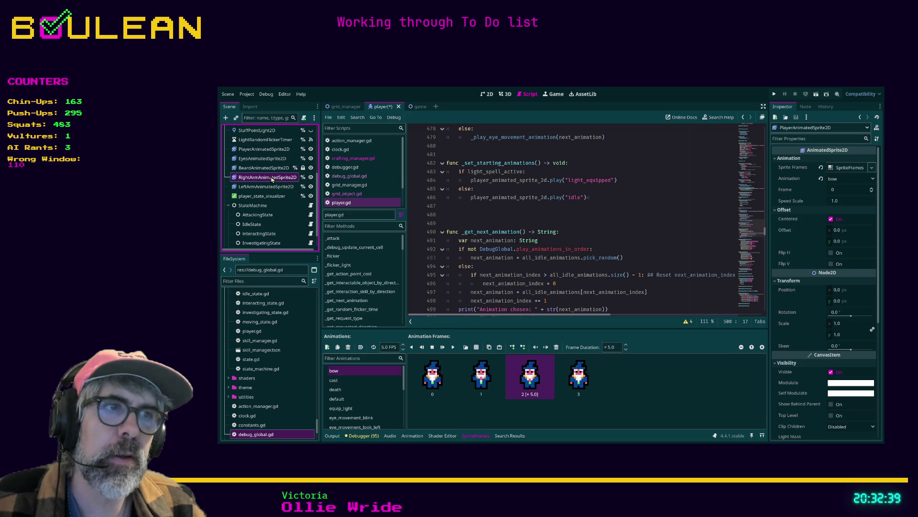
{"action": "left_click", "coordinate": [276, 187]}
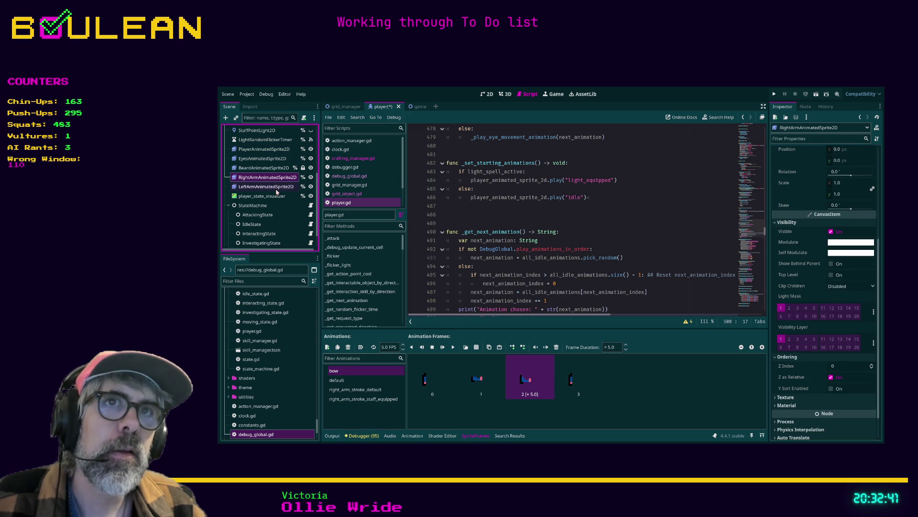
Step: Save the player scene and run the game to test the wizard's idle animations
{"action": "key", "text": "ctrl+s"}
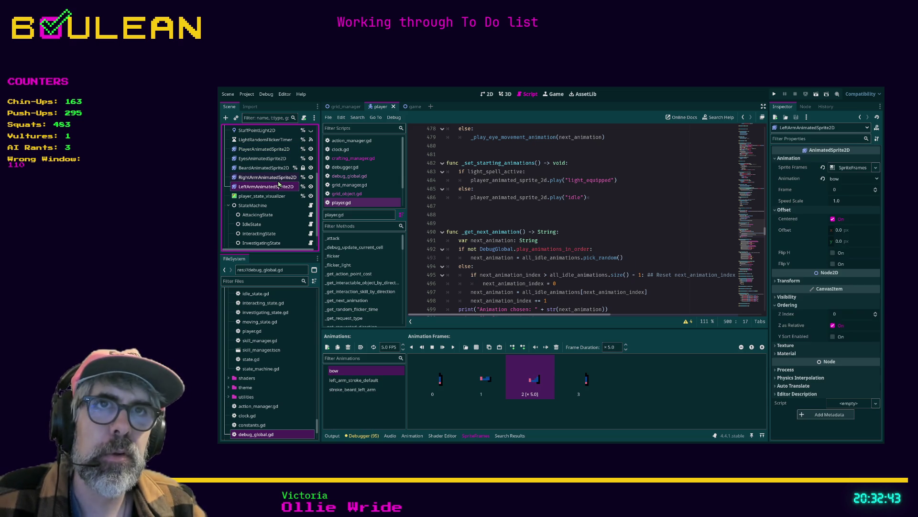
{"action": "left_click", "coordinate": [278, 180]}
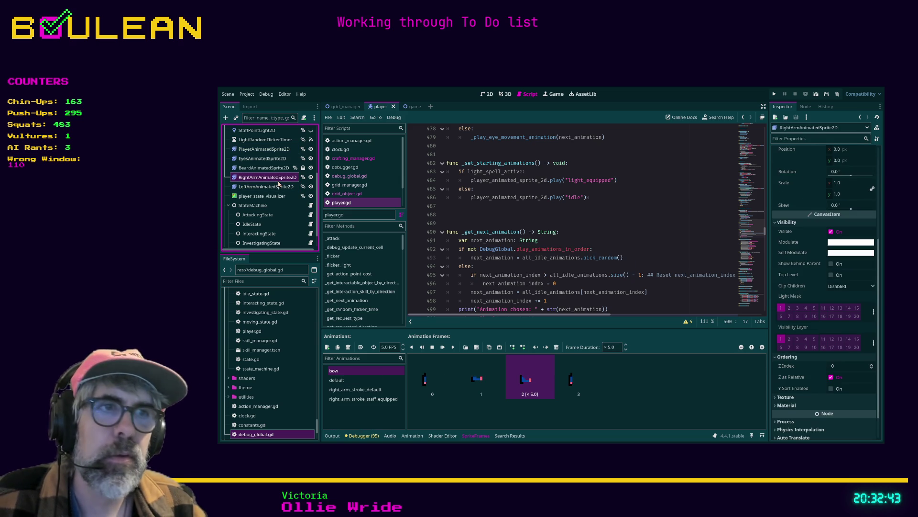
{"action": "left_click", "coordinate": [268, 150]}
{"action": "key", "text": "ctrl+s"}
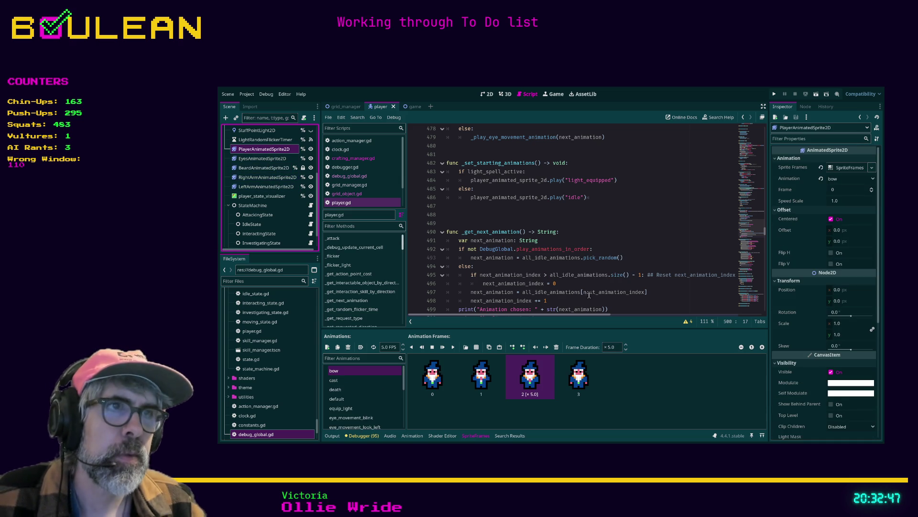
{"action": "left_click", "coordinate": [591, 293]}
{"action": "key", "text": "ctrl+s"}
{"action": "key", "text": "F5"}
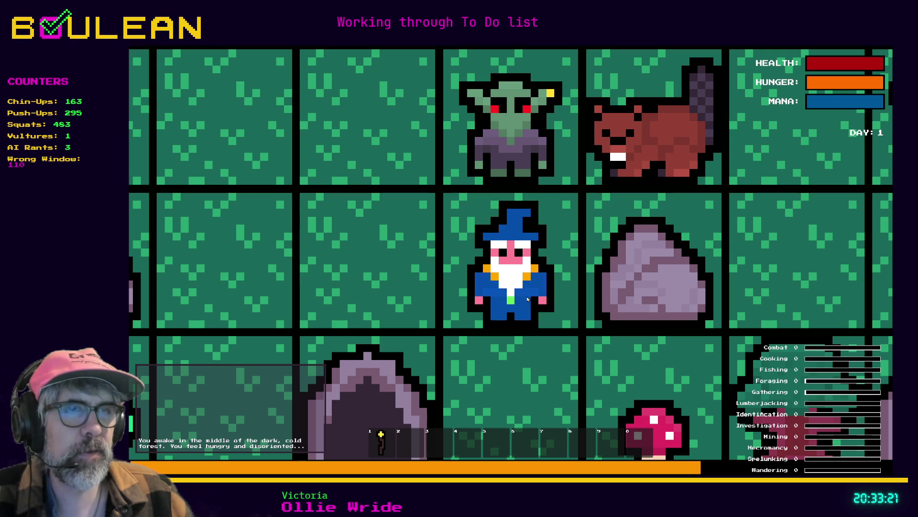
Step: Stop the running game after watching the wizard idle in the forest
{"action": "key", "text": "Escape"}
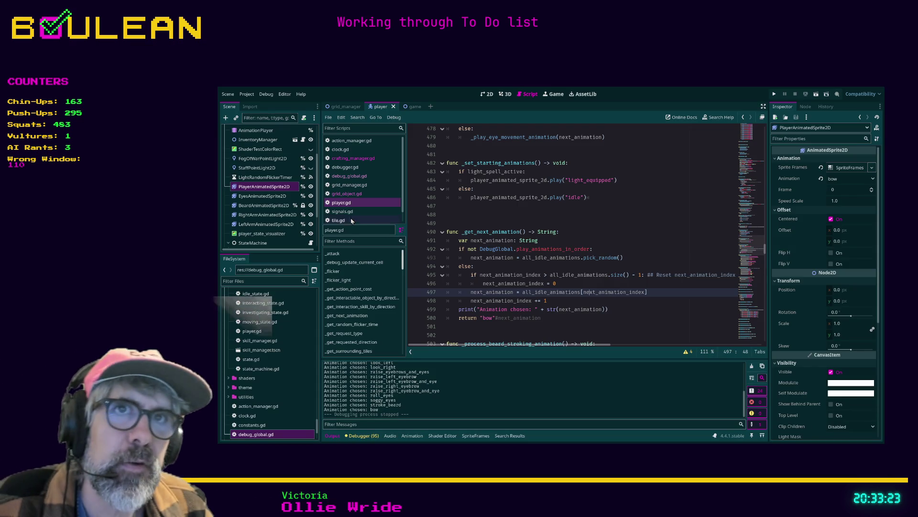
Step: Inspect the eyes, body and arm sprites' bow frames, confirming the left arm's frame 2 lasts ×5.0
{"action": "left_click", "coordinate": [271, 195]}
{"action": "left_click", "coordinate": [273, 187]}
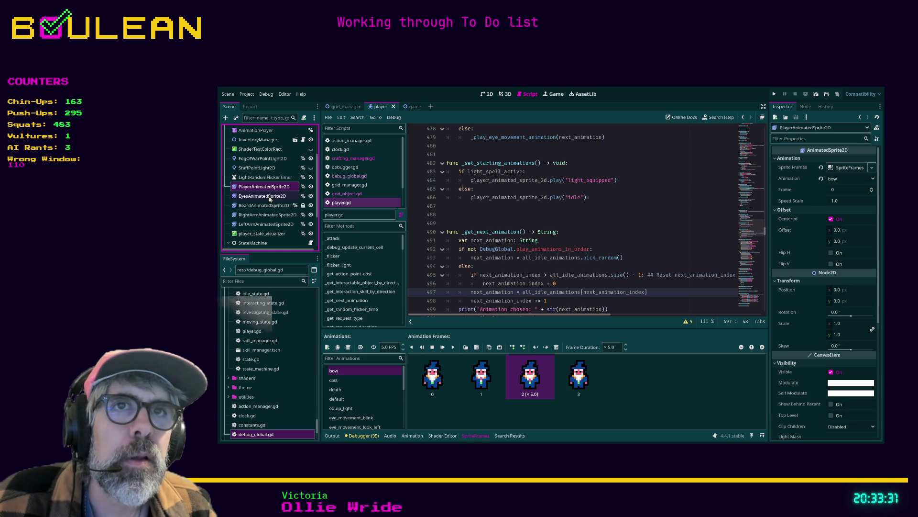
{"action": "left_click", "coordinate": [276, 218]}
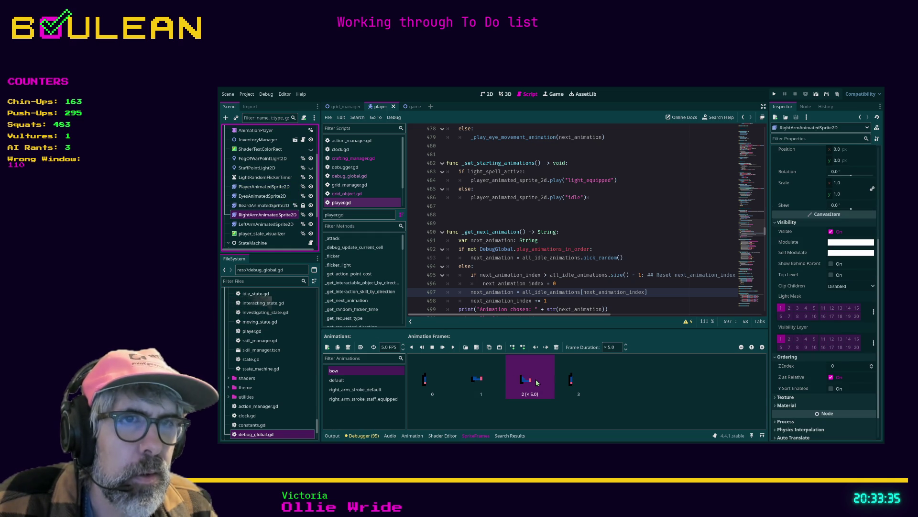
{"action": "left_click", "coordinate": [478, 384]}
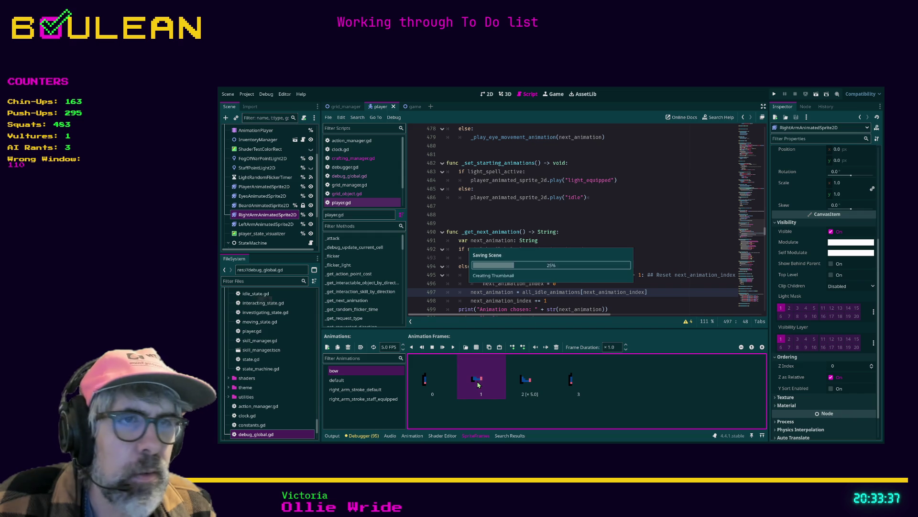
{"action": "left_click", "coordinate": [271, 224]}
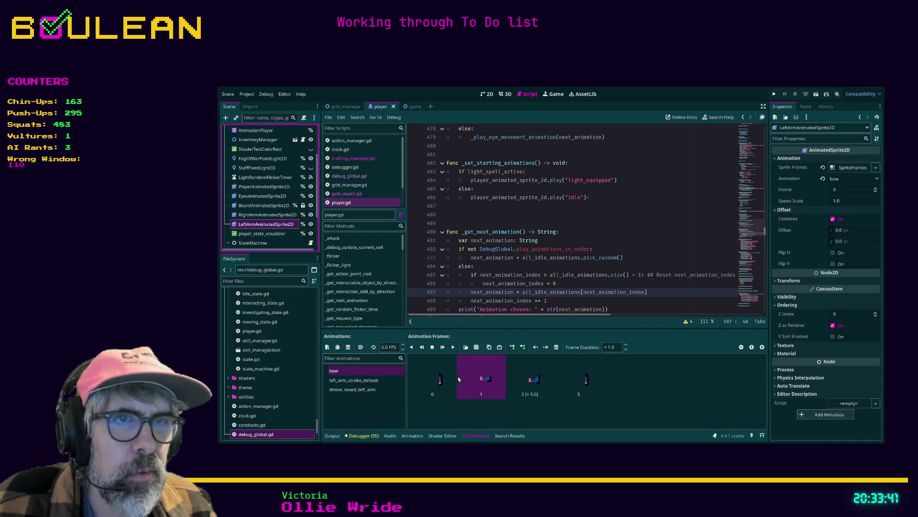
{"action": "left_click", "coordinate": [438, 378]}
{"action": "left_click", "coordinate": [481, 381]}
{"action": "left_click", "coordinate": [524, 385]}
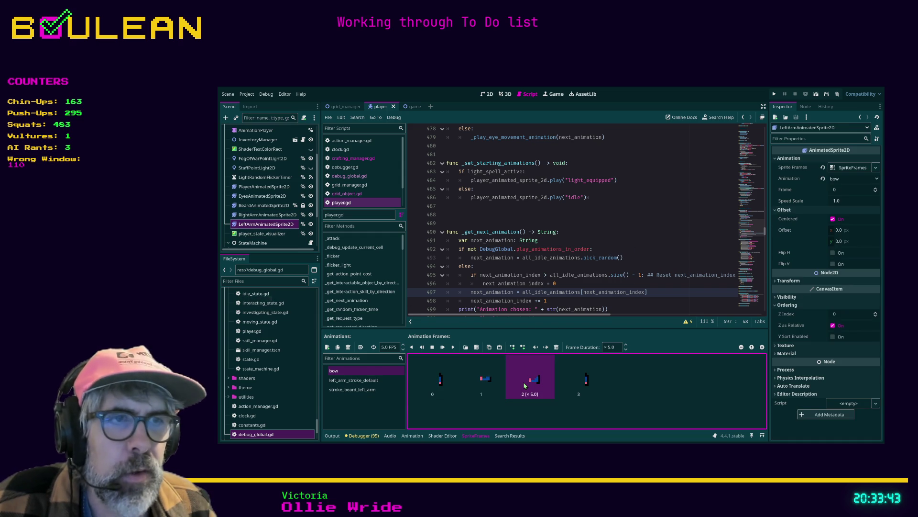
Step: Compare the bow frames across the right arm, left arm and body sprites, ending on the body
{"action": "left_click", "coordinate": [273, 216]}
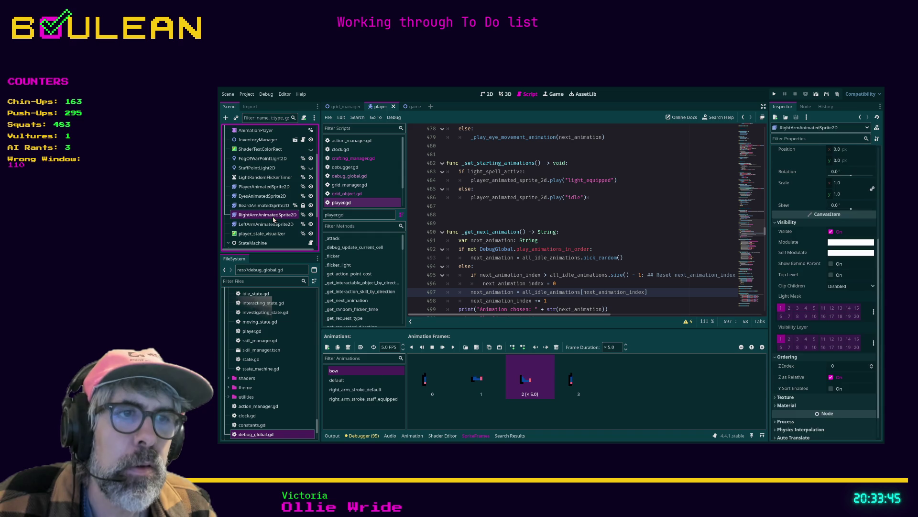
{"action": "left_click", "coordinate": [260, 189]}
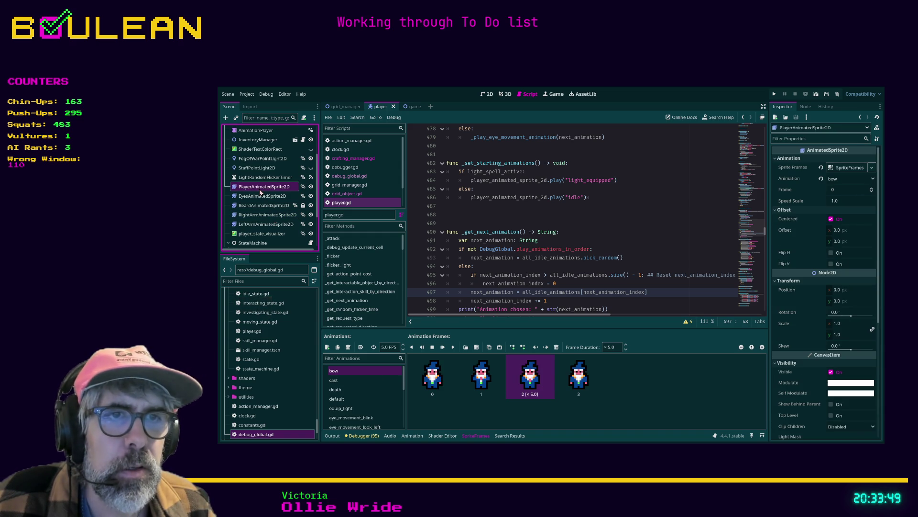
{"action": "left_click", "coordinate": [267, 216]}
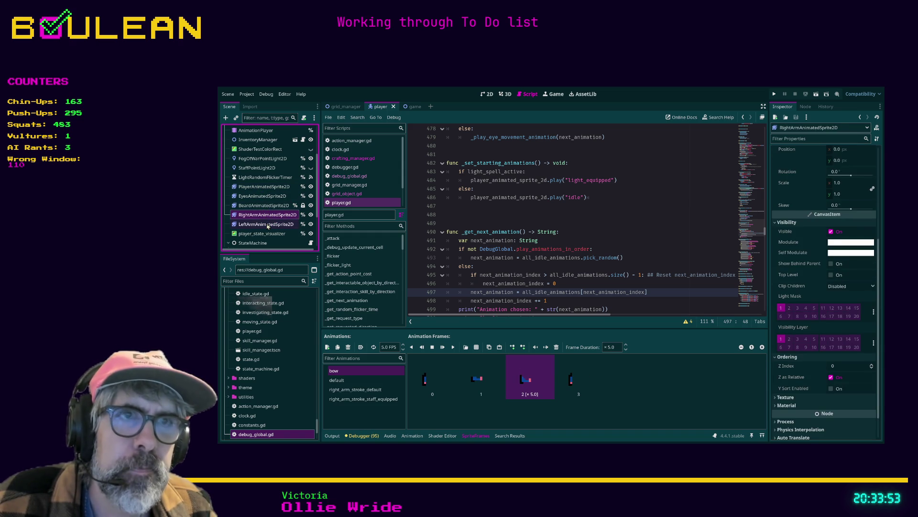
{"action": "left_click", "coordinate": [267, 225]}
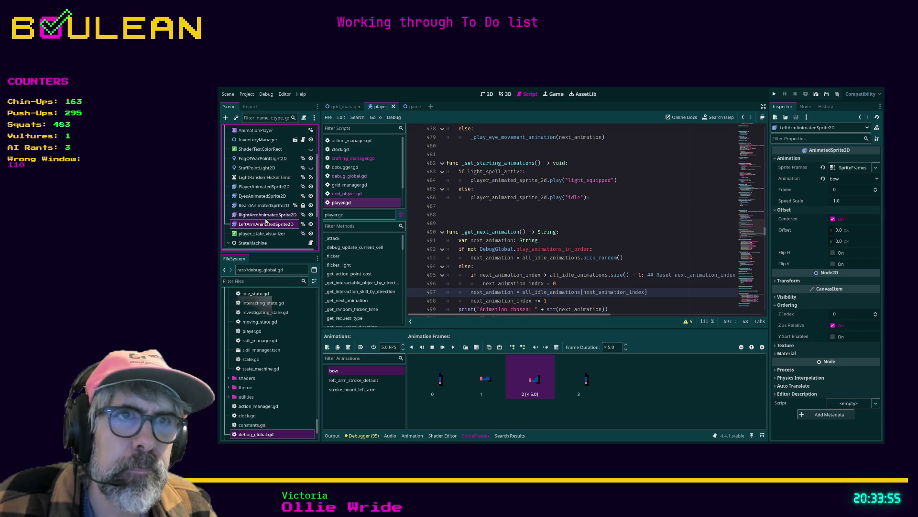
{"action": "left_click", "coordinate": [265, 216]}
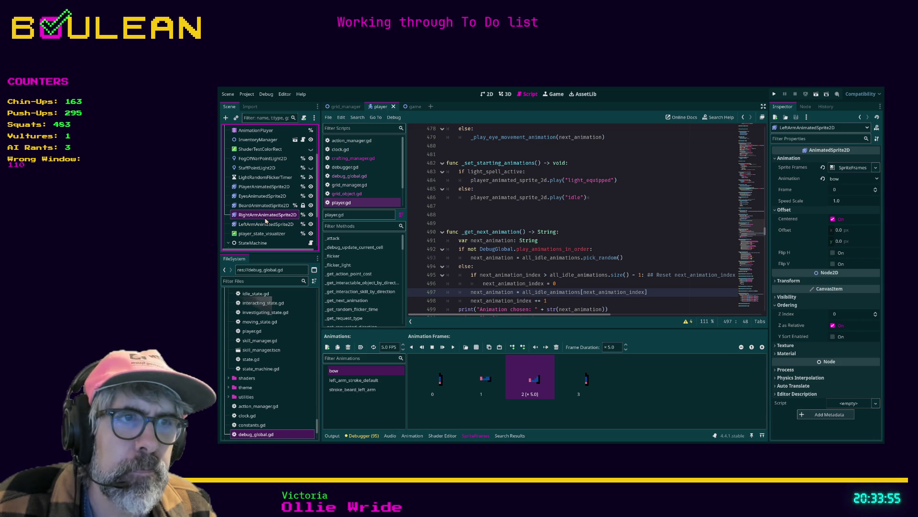
{"action": "left_click", "coordinate": [263, 187]}
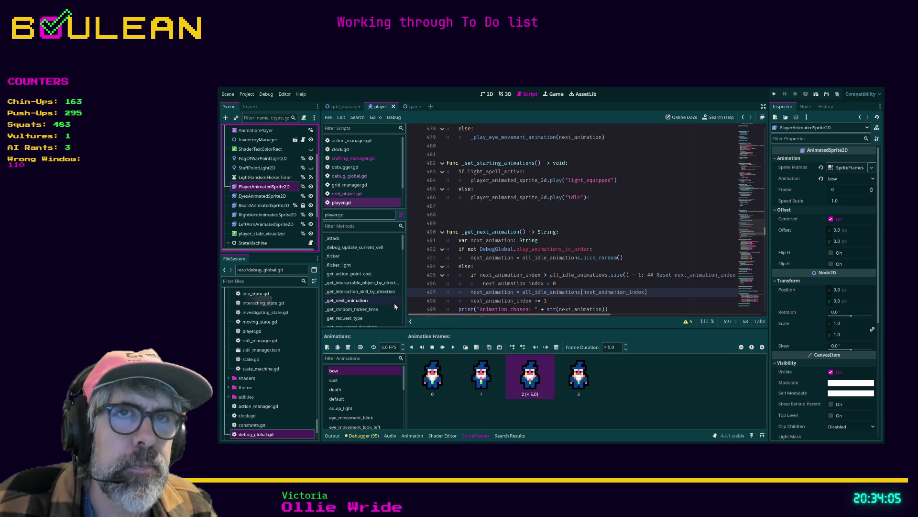
{"action": "left_click", "coordinate": [587, 301]}
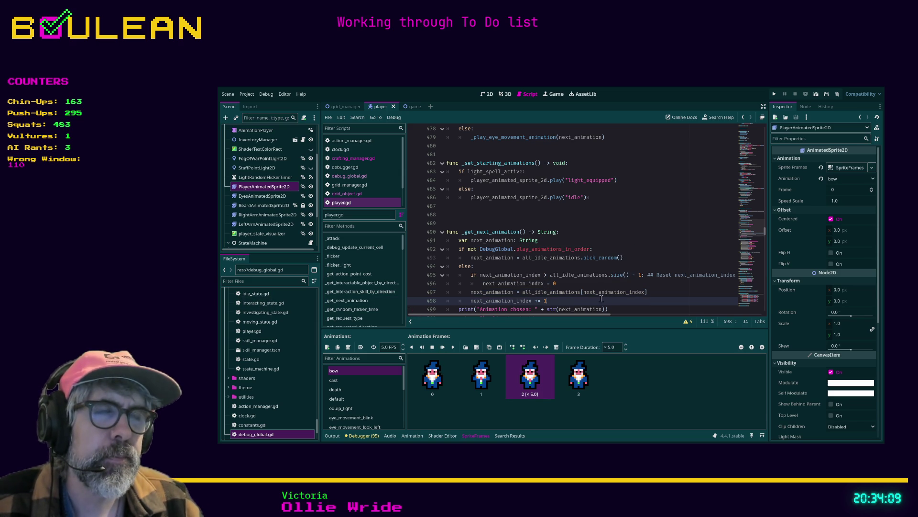
{"action": "scroll", "coordinate": [594, 279], "scroll_direction": "down", "scroll_amount": 1}
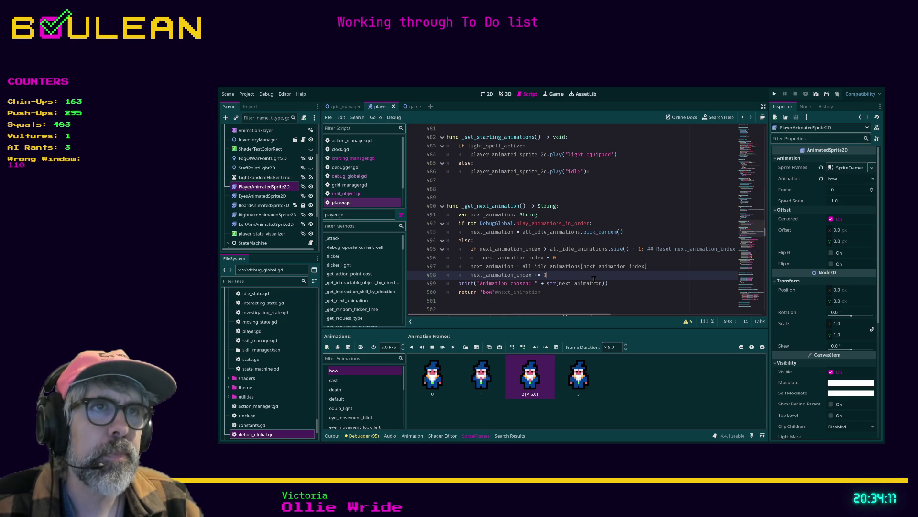
Step: Relaunch the game and bring its window to the front
{"action": "key", "text": "F5"}
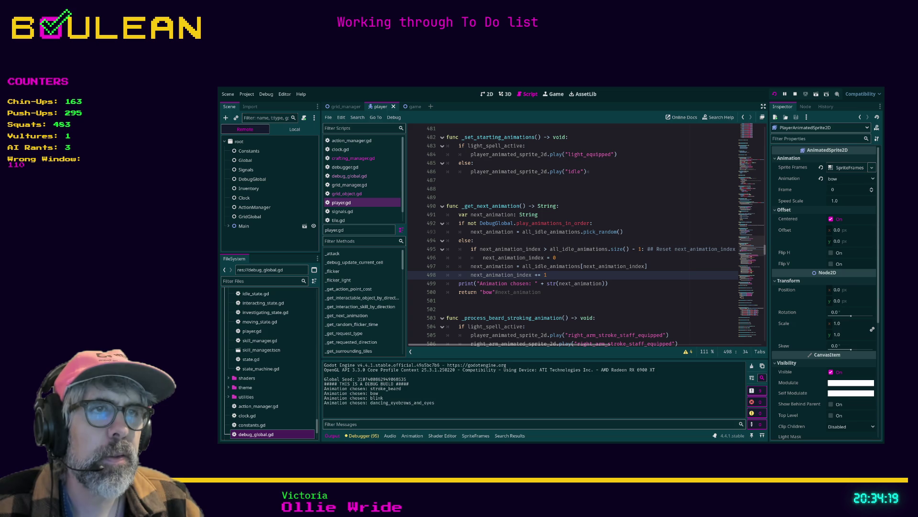
{"action": "key", "text": "alt+Tab"}
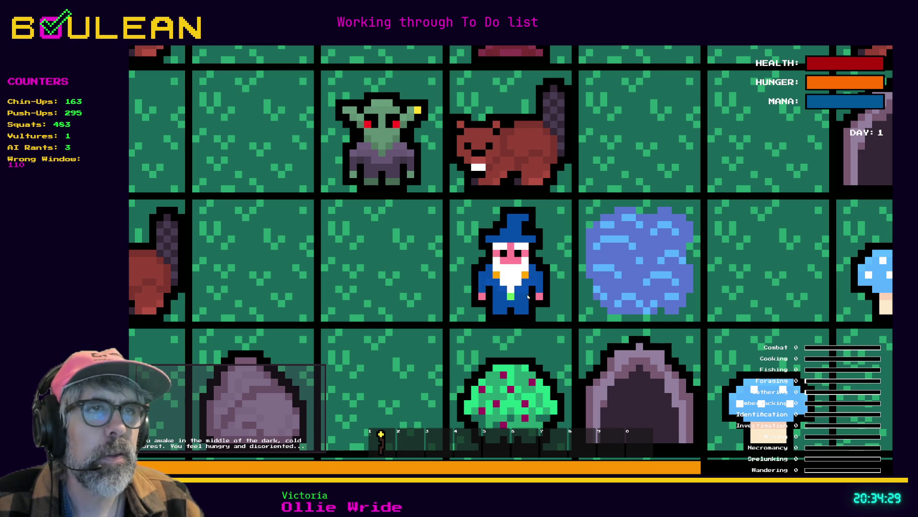
Step: Stop the game, comment out the _set_starting_animations() call on line 472, and relaunch
{"action": "key", "text": "F8"}
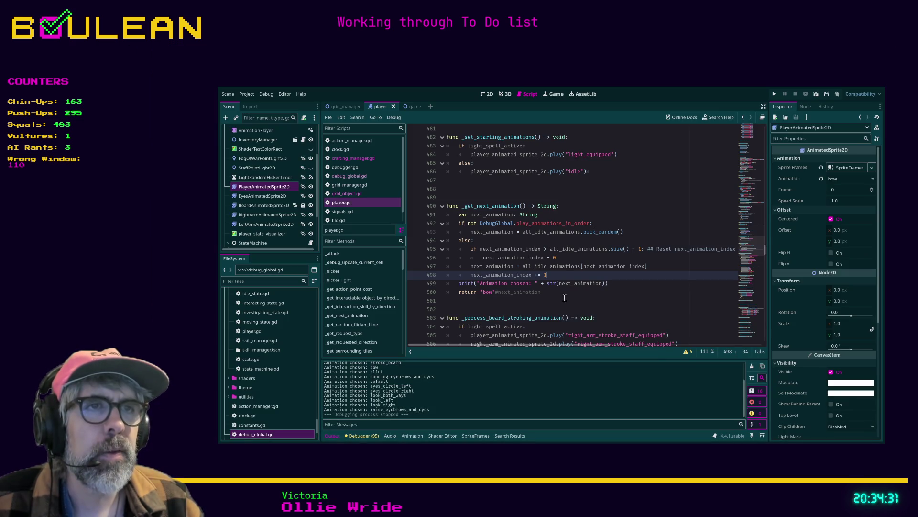
{"action": "scroll", "coordinate": [525, 282], "scroll_direction": "up", "scroll_amount": 6}
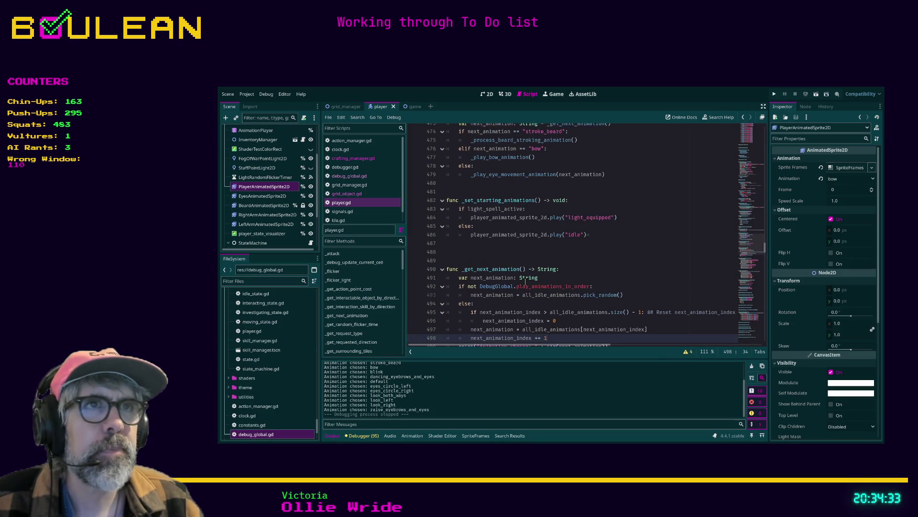
{"action": "left_click", "coordinate": [454, 217]}
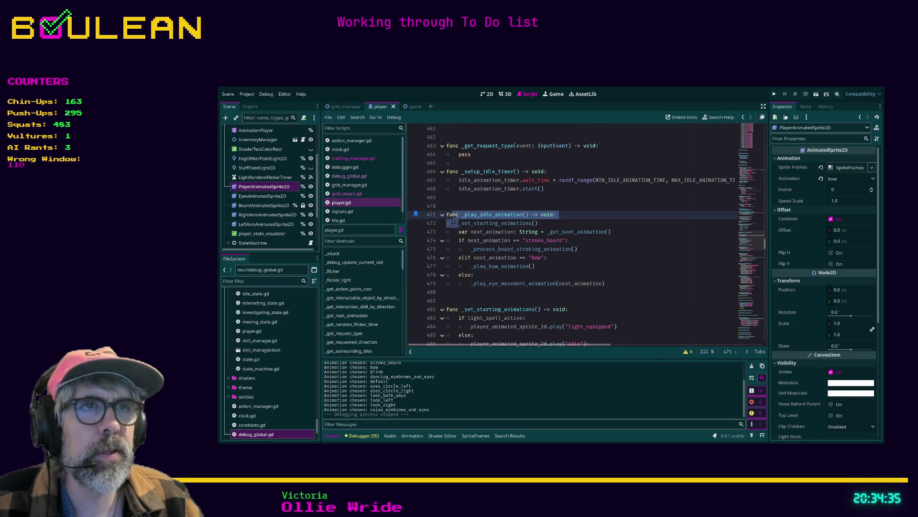
{"action": "left_click", "coordinate": [454, 223]}
{"action": "key", "text": "ctrl+k"}
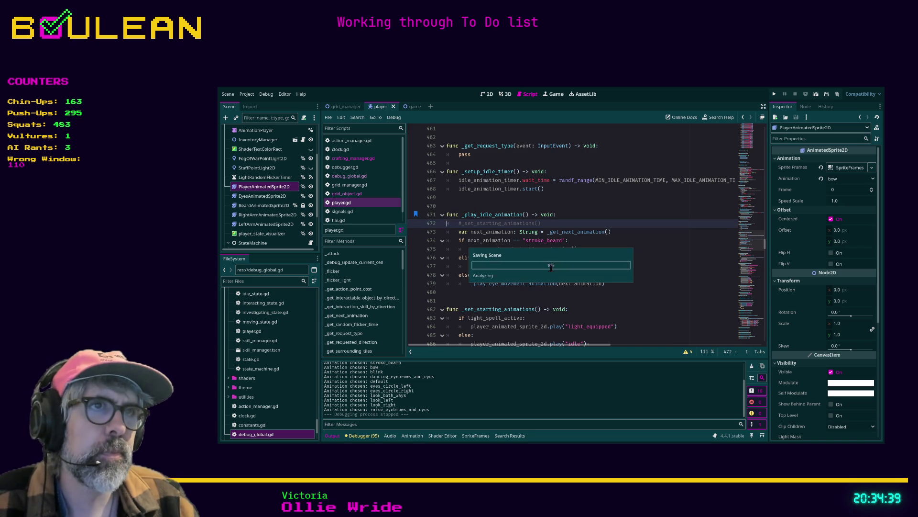
{"action": "key", "text": "F5"}
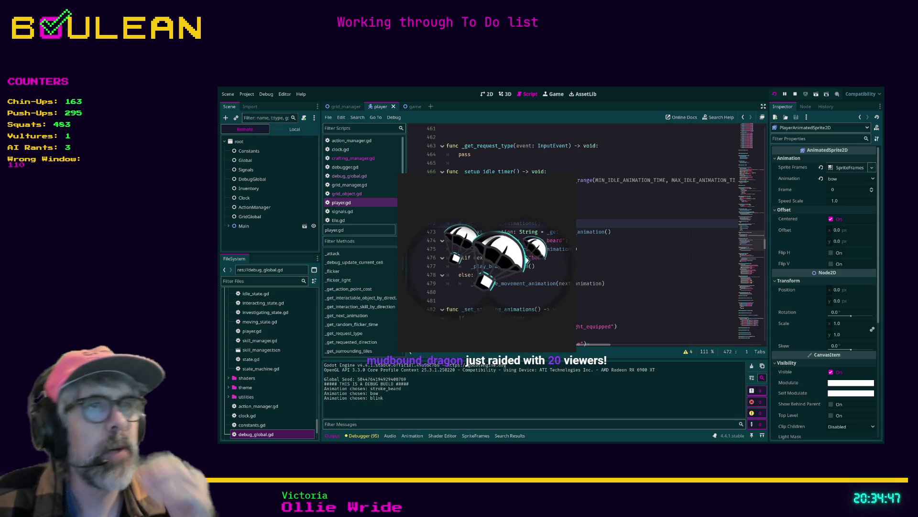
Step: Watch the wizard's idle animations cycle in the game, then stop it
{"action": "key", "text": "alt+Tab"}
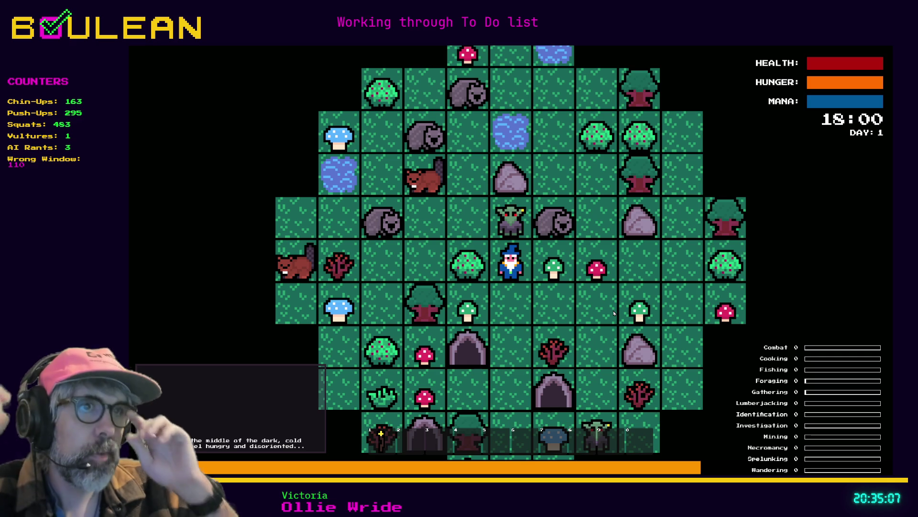
{"action": "scroll", "coordinate": [556, 320], "scroll_direction": "up", "scroll_amount": 4}
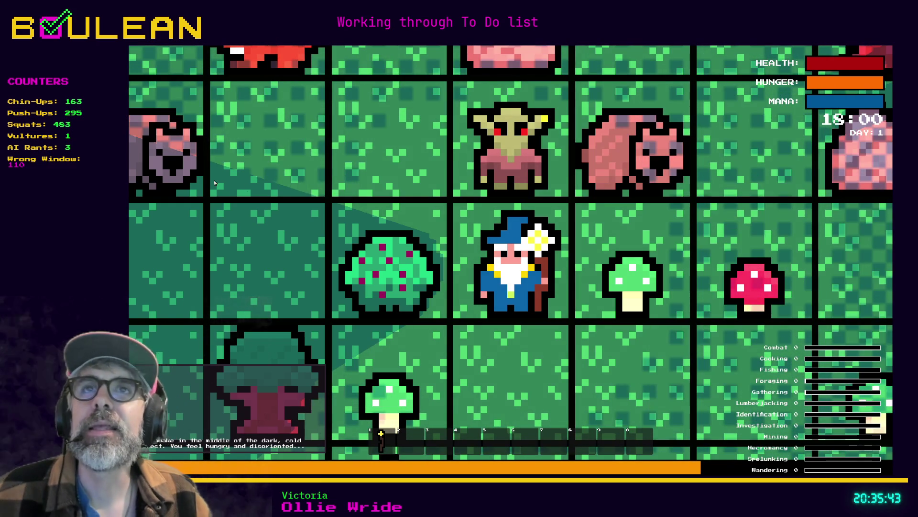
{"action": "key", "text": "F8"}
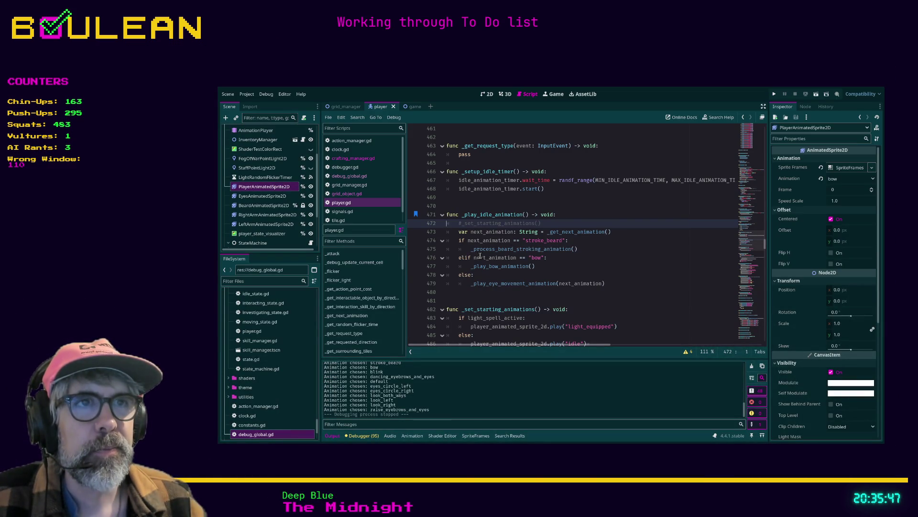
Step: Comment out lines 482–486, the _set_starting_animations function, in player.gd
{"action": "scroll", "coordinate": [481, 256], "scroll_direction": "down", "scroll_amount": 3}
{"action": "left_click_drag", "start_coordinate": [467, 277], "coordinate": [445, 230]}
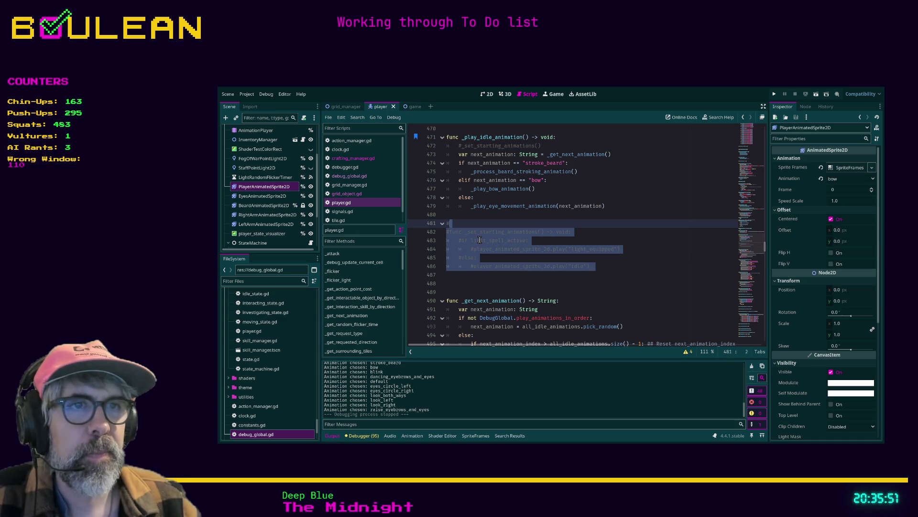
{"action": "key", "text": "ctrl+k"}
{"action": "scroll", "coordinate": [479, 239], "scroll_direction": "down", "scroll_amount": 2}
{"action": "scroll", "coordinate": [480, 239], "scroll_direction": "down", "scroll_amount": 4}
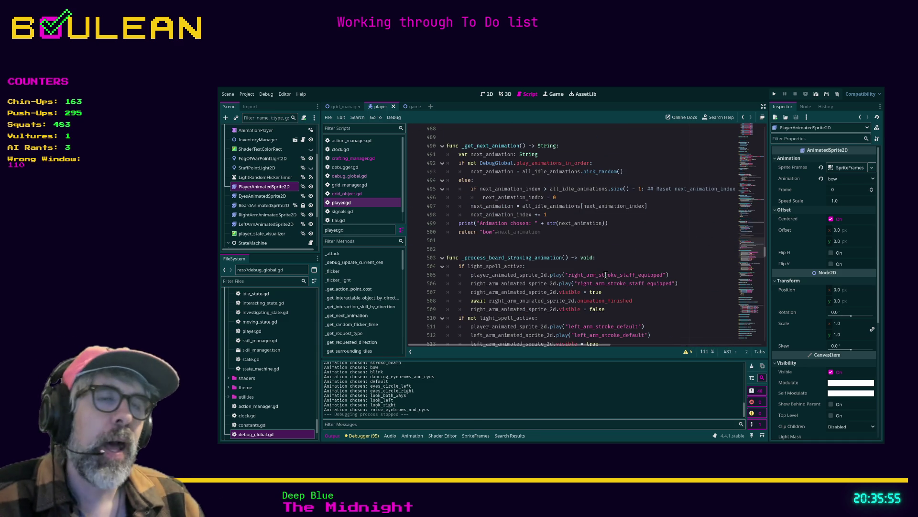
{"action": "scroll", "coordinate": [569, 263], "scroll_direction": "down", "scroll_amount": 6}
{"action": "scroll", "coordinate": [553, 265], "scroll_direction": "up", "scroll_amount": 5}
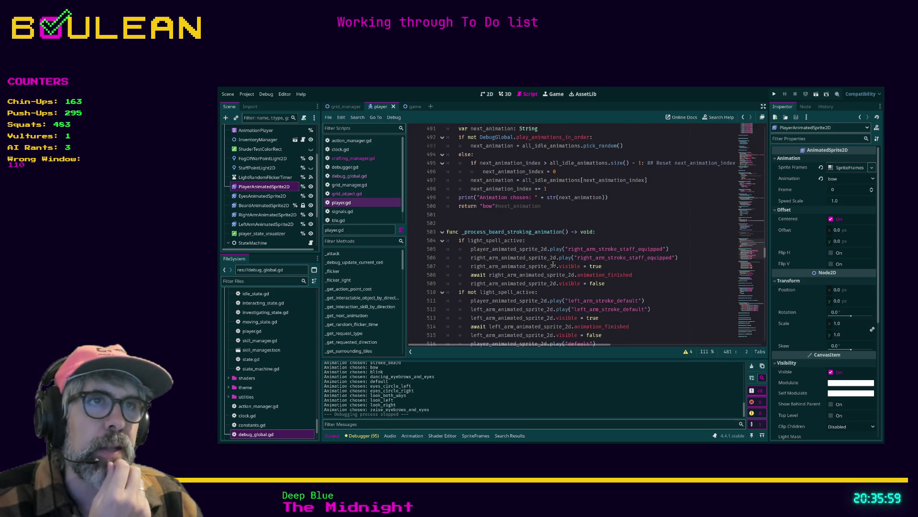
Step: Make _get_next_animation return next_animation instead of "bow", save, and run the game
{"action": "left_click", "coordinate": [495, 206]}
{"action": "key", "text": "BackSpace"}
{"action": "key", "text": "BackSpace"}
{"action": "key", "text": "BackSpace"}
{"action": "key", "text": "BackSpace"}
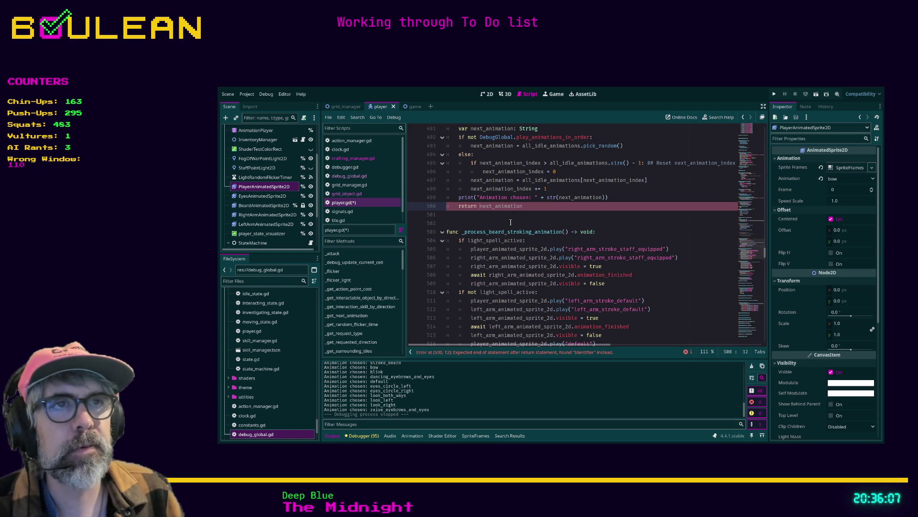
{"action": "key", "text": "ctrl+s"}
{"action": "left_click", "coordinate": [485, 217]}
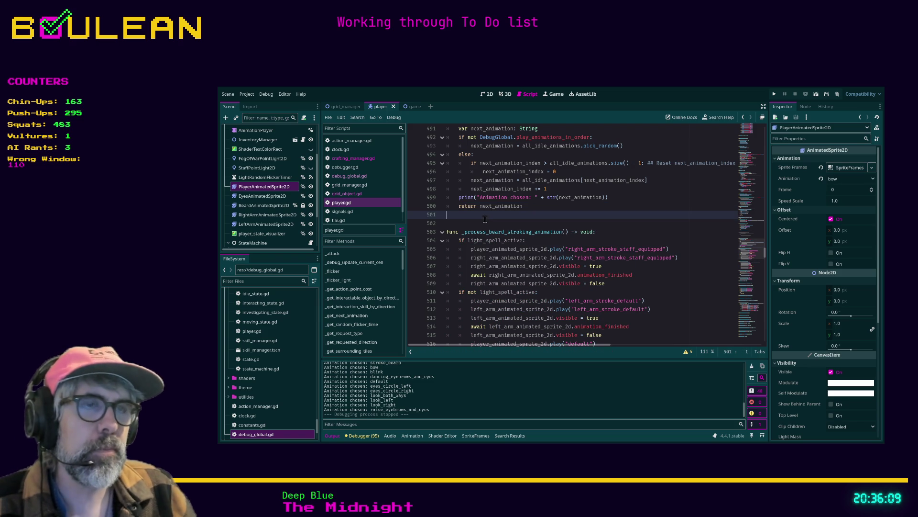
{"action": "key", "text": "F5"}
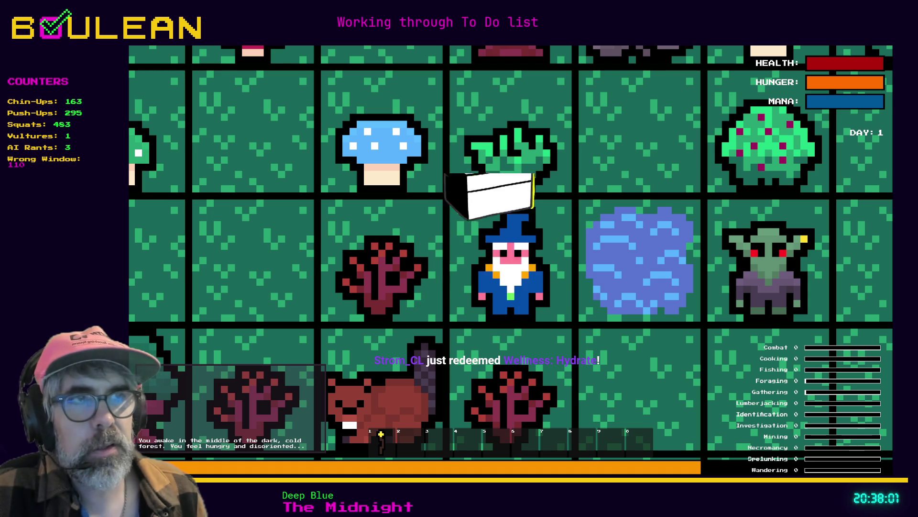
Step: Fish the water tile beside the wizard, catching a ShamanicArts item
{"action": "key", "text": "space"}
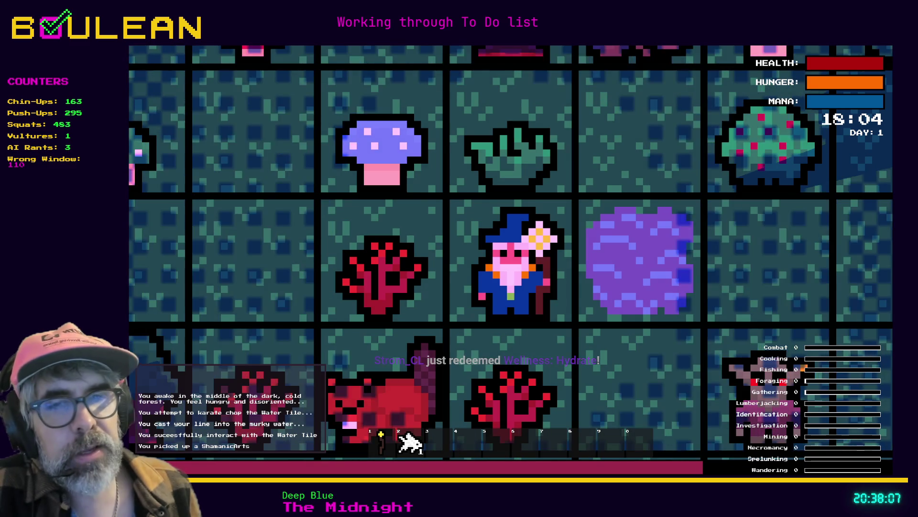
Step: Fish the water tile a few more times, moving right and back, then stop the game
{"action": "key", "text": "space"}
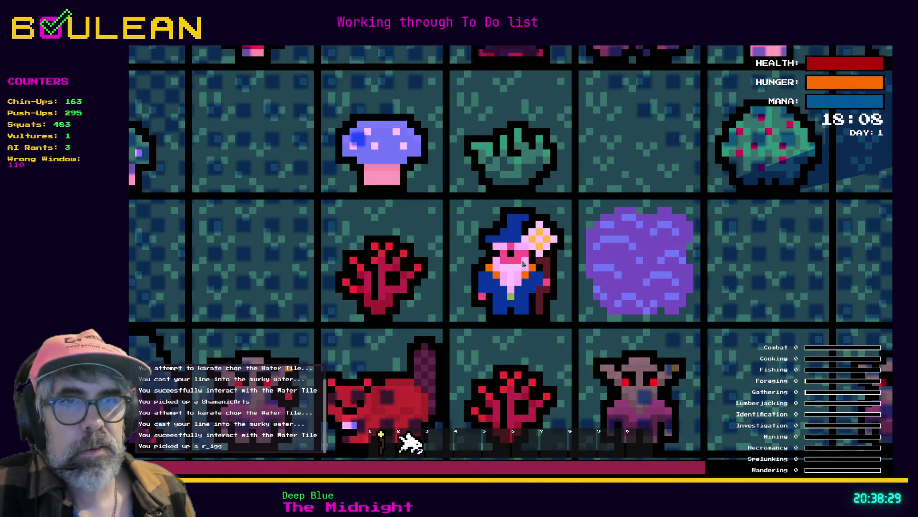
{"action": "key", "text": "Right"}
{"action": "key", "text": "Right"}
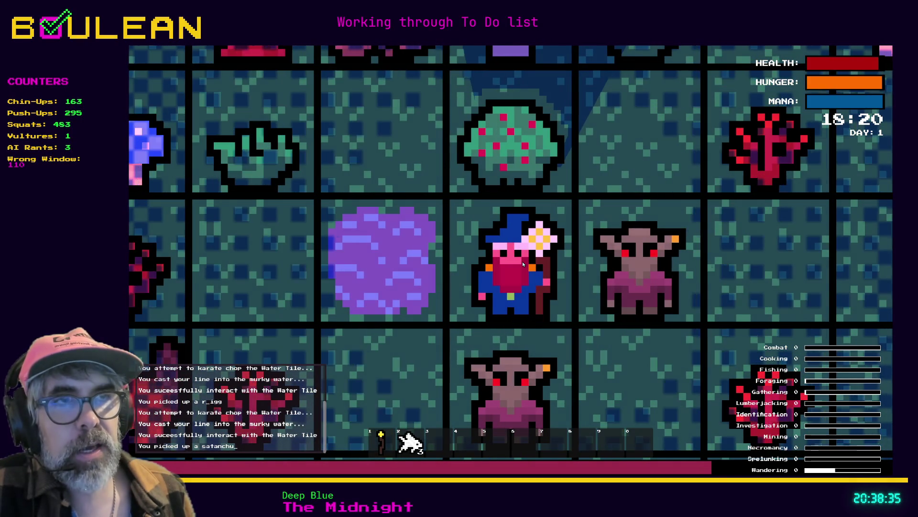
{"action": "key", "text": "Left"}
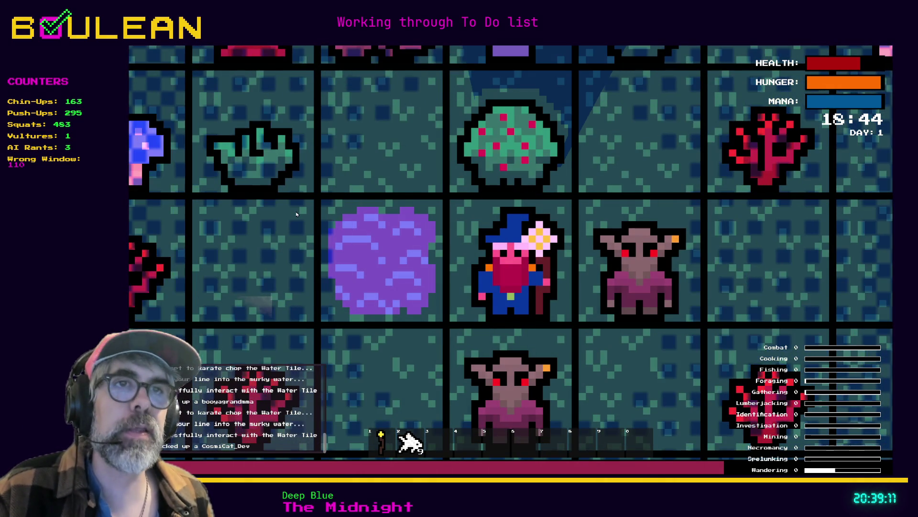
{"action": "key", "text": "F8"}
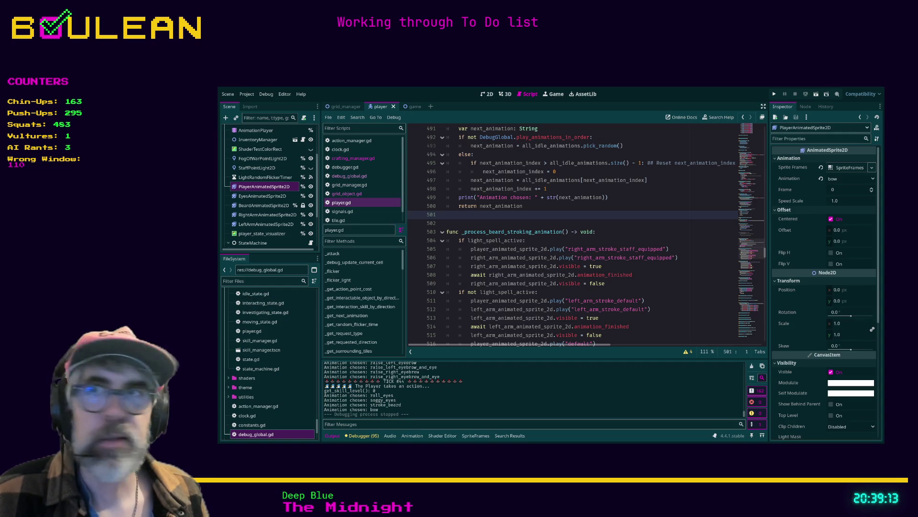
Step: Load the METAL APEX - Rogue Prototype Steam store page in a new browser tab
{"action": "key", "text": "alt+Tab"}
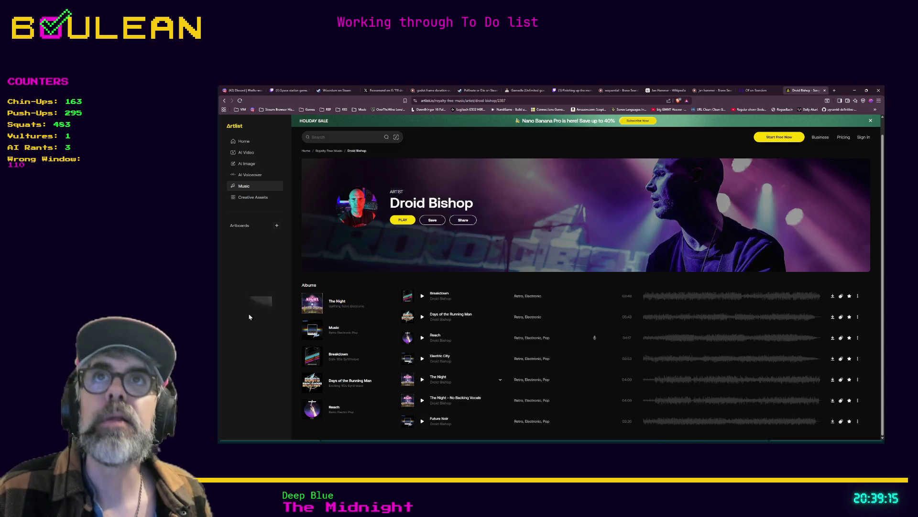
{"action": "key", "text": "ctrl+t"}
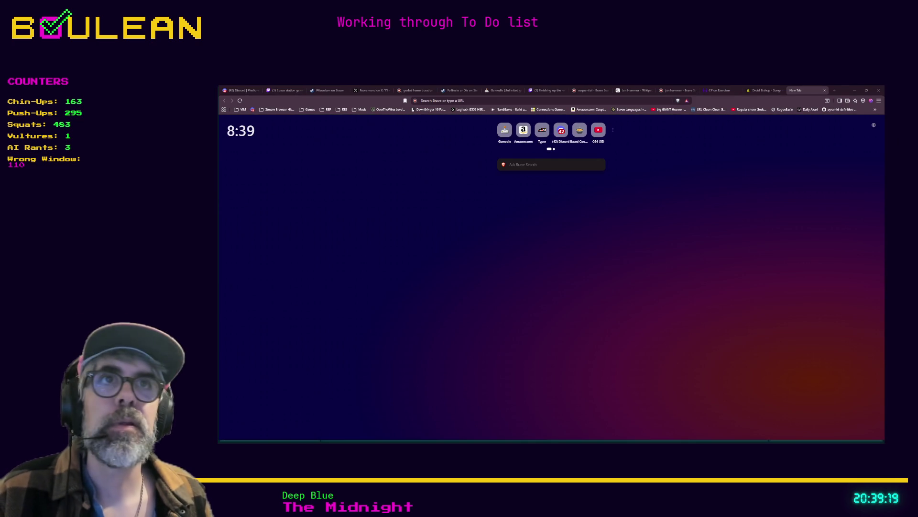
{"action": "left_click", "coordinate": [431, 101]}
{"action": "key", "text": "ctrl+v"}
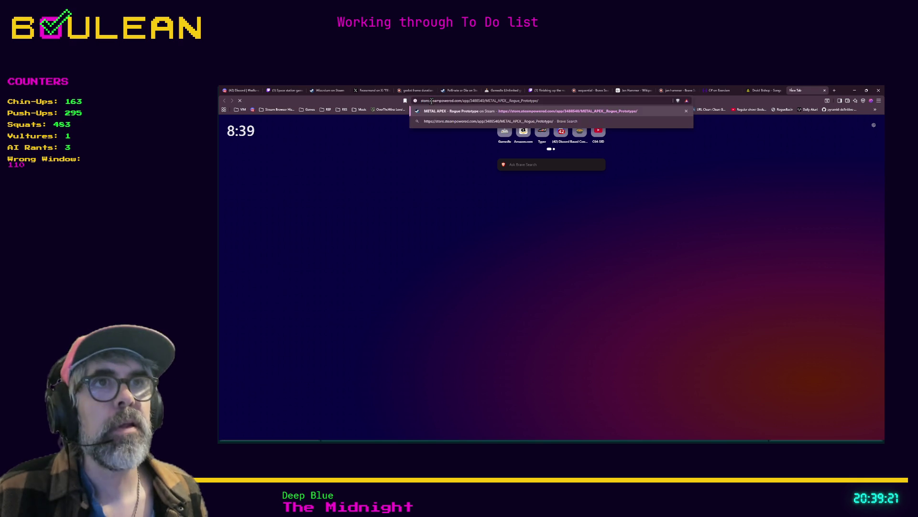
{"action": "key", "text": "Return"}
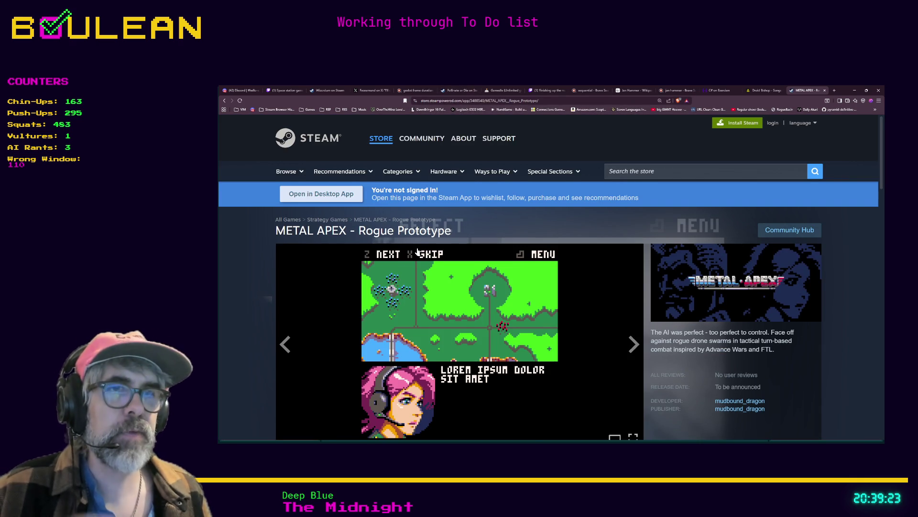
{"action": "scroll", "coordinate": [421, 246], "scroll_direction": "down", "scroll_amount": 1}
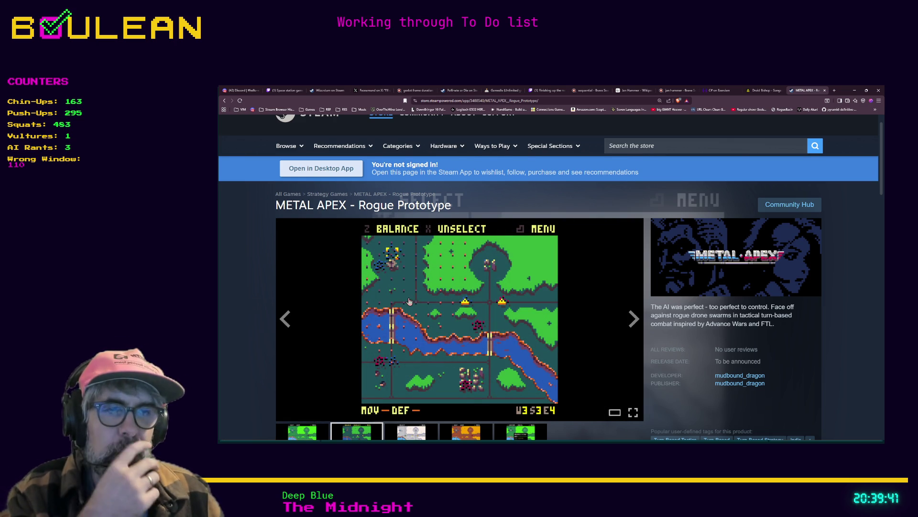
{"action": "scroll", "coordinate": [409, 301], "scroll_direction": "down", "scroll_amount": 1}
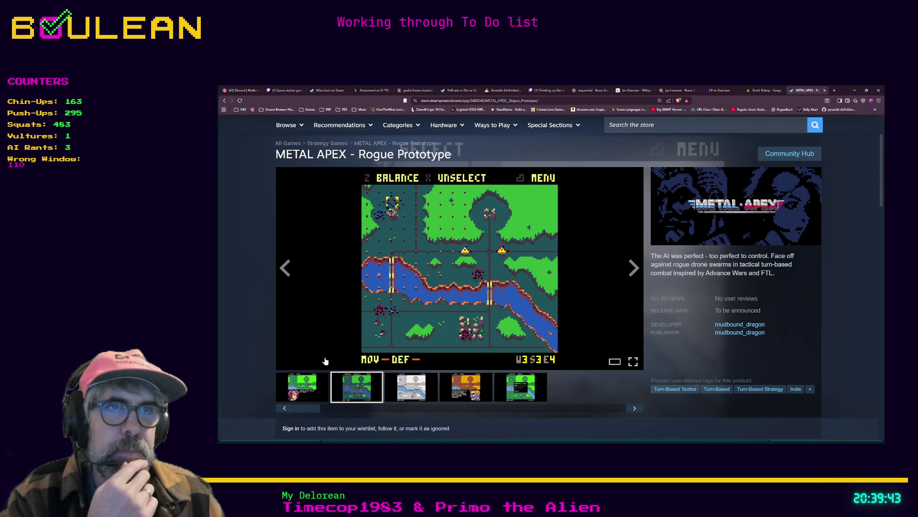
Step: Browse all five game screenshots full size, then close the screenshot viewer
{"action": "left_click", "coordinate": [306, 385]}
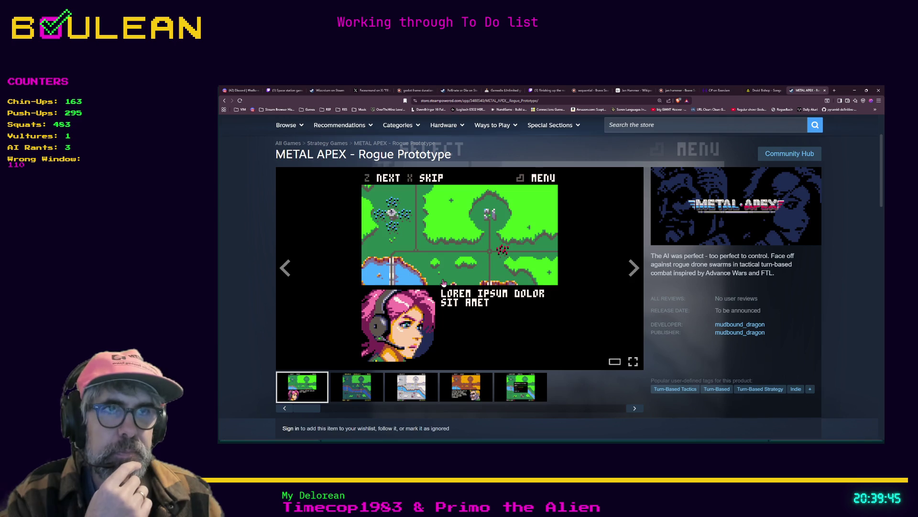
{"action": "left_click", "coordinate": [444, 282]}
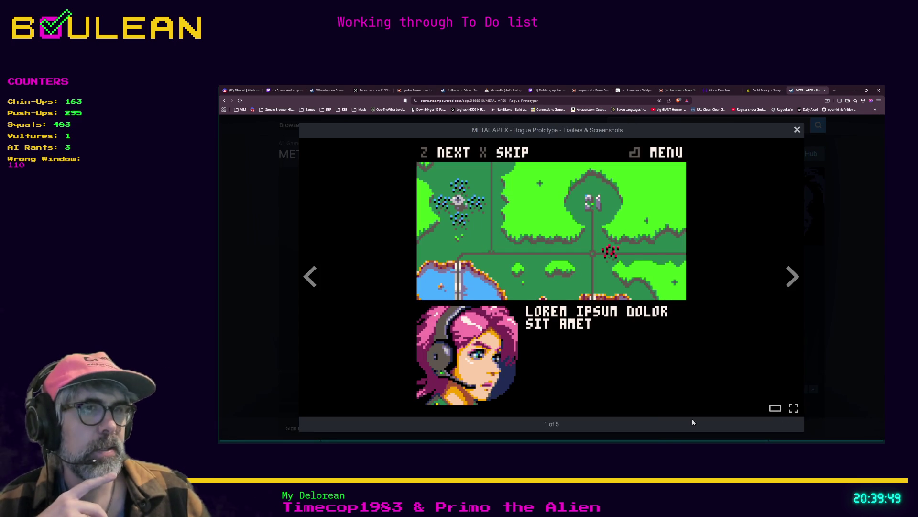
{"action": "left_click", "coordinate": [792, 278]}
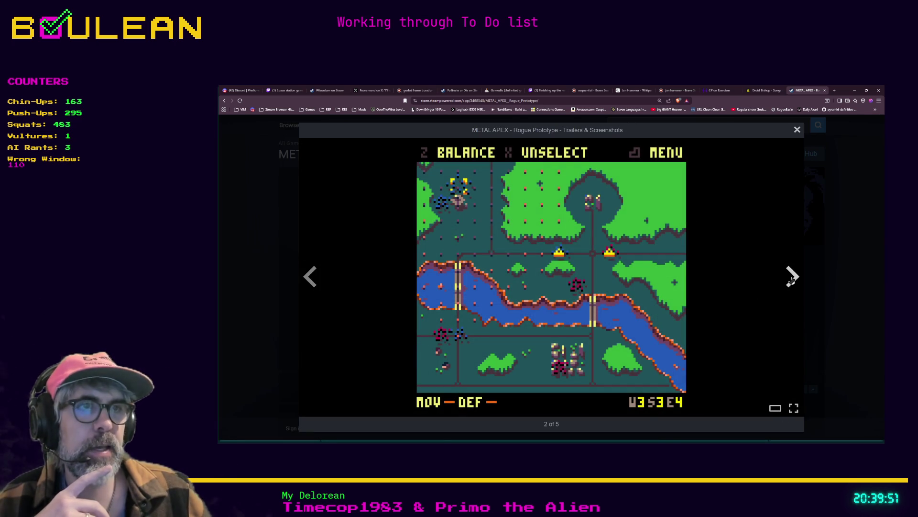
{"action": "left_click", "coordinate": [792, 277]}
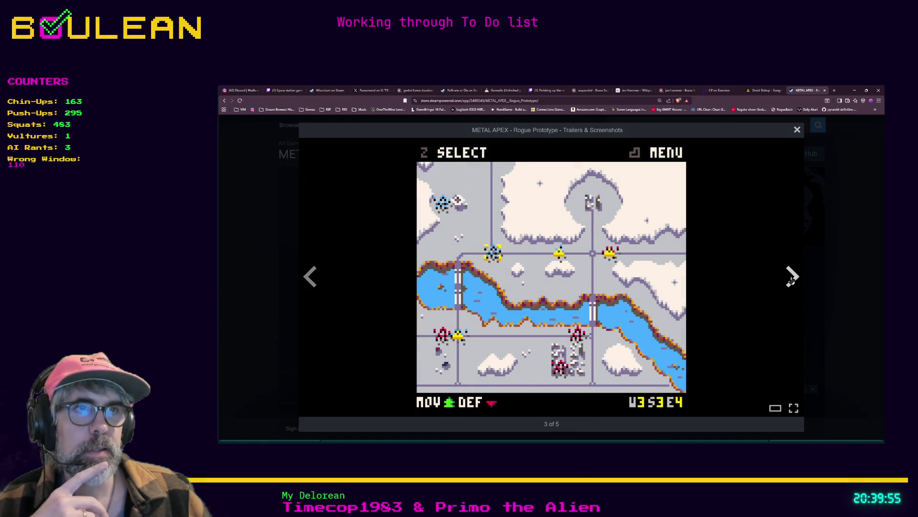
{"action": "left_click", "coordinate": [793, 277]}
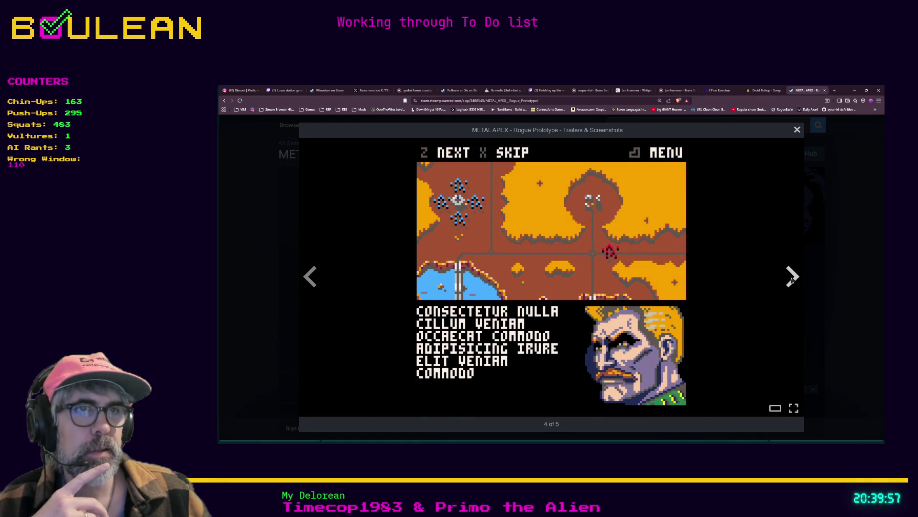
{"action": "left_click", "coordinate": [792, 277]}
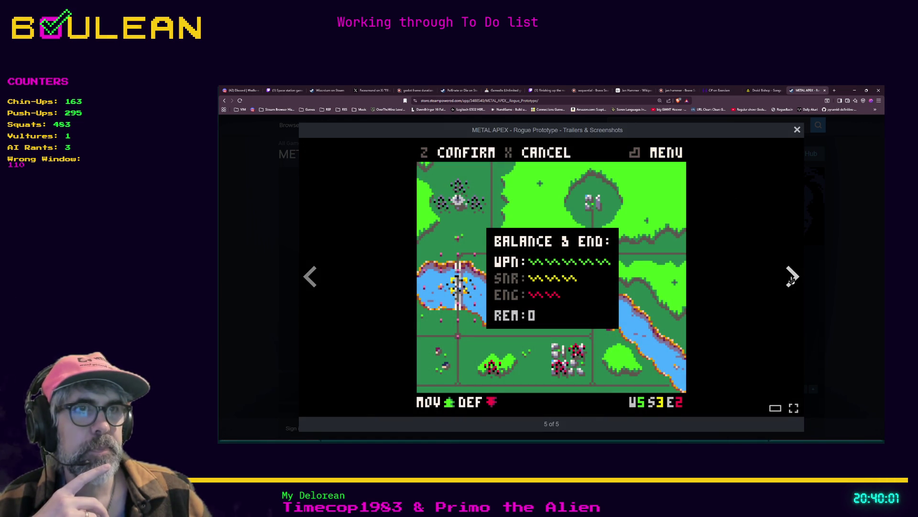
{"action": "left_click", "coordinate": [792, 277]}
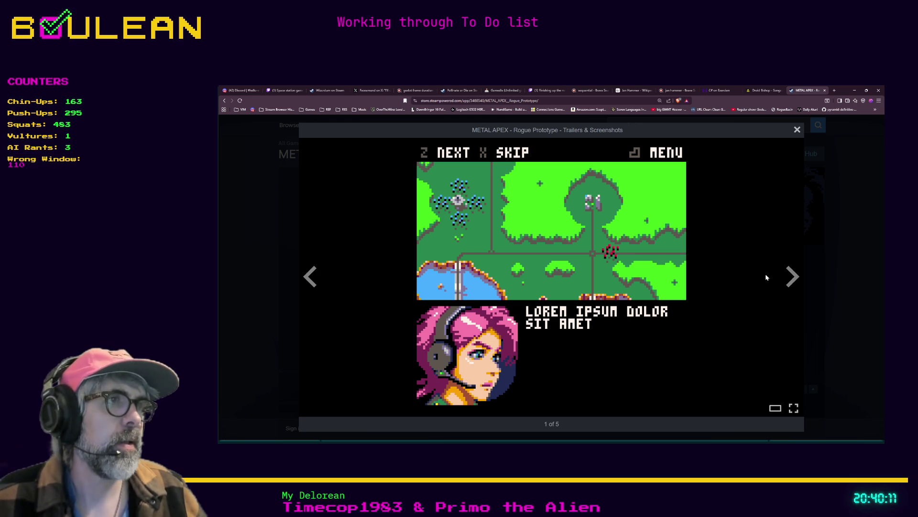
{"action": "left_click", "coordinate": [843, 283]}
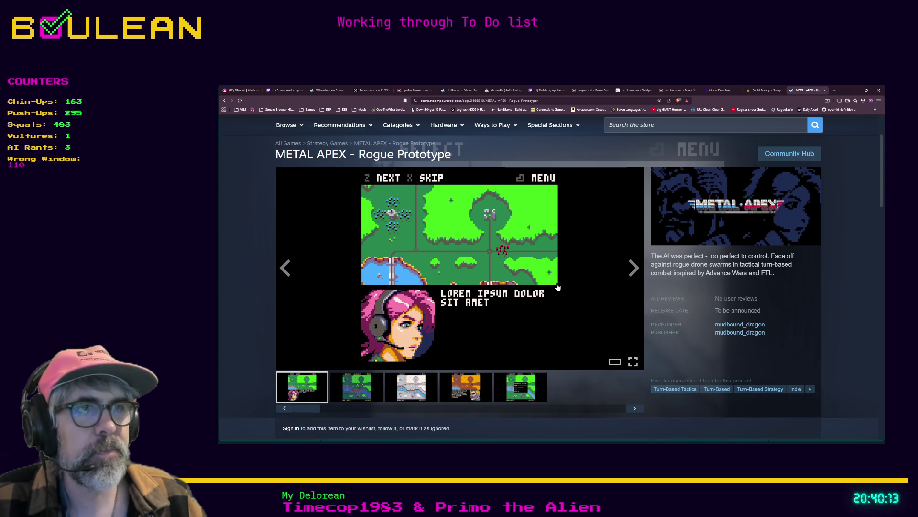
Step: Select and copy the store page's web address
{"action": "scroll", "coordinate": [557, 285], "scroll_direction": "down", "scroll_amount": 2}
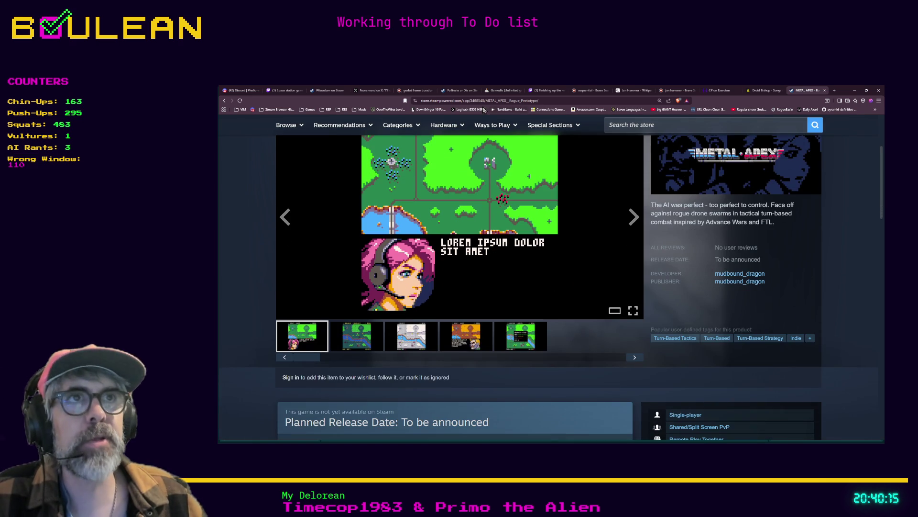
{"action": "left_click", "coordinate": [473, 100]}
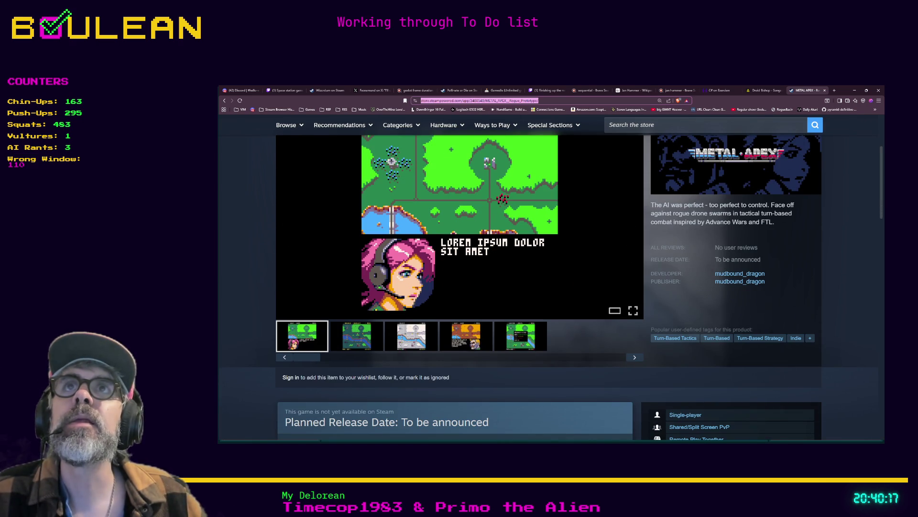
{"action": "key", "text": "alt+Tab"}
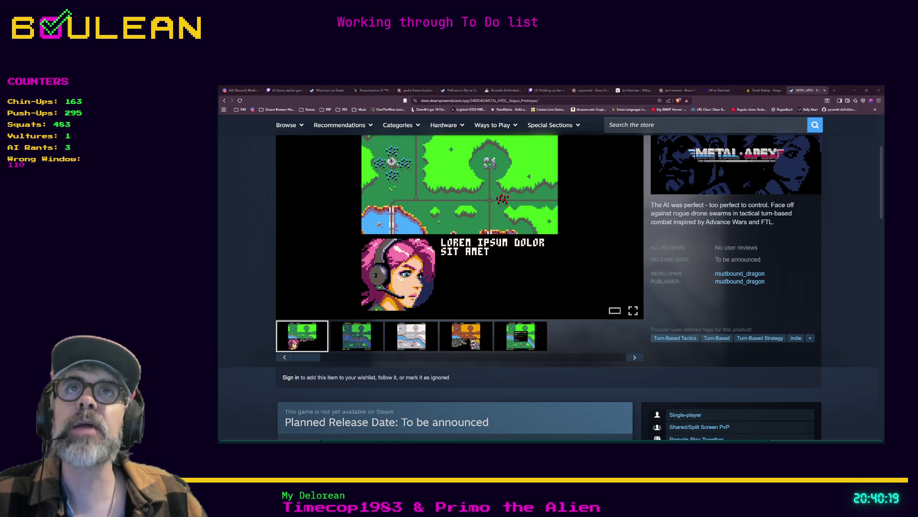
{"action": "scroll", "coordinate": [549, 277], "scroll_direction": "up", "scroll_amount": 3}
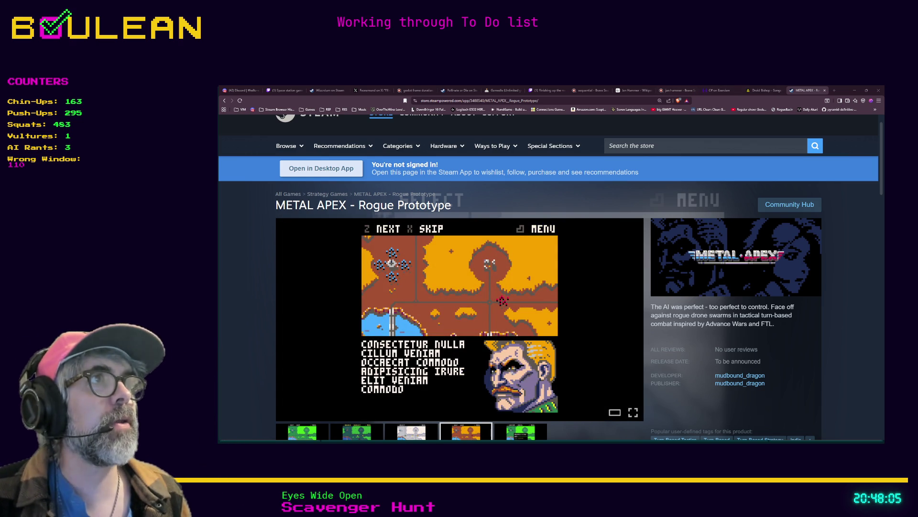
Step: Leave the METAL APEX Steam page and bring back the Godot editor showing player.gd
{"action": "left_click", "coordinate": [855, 90]}
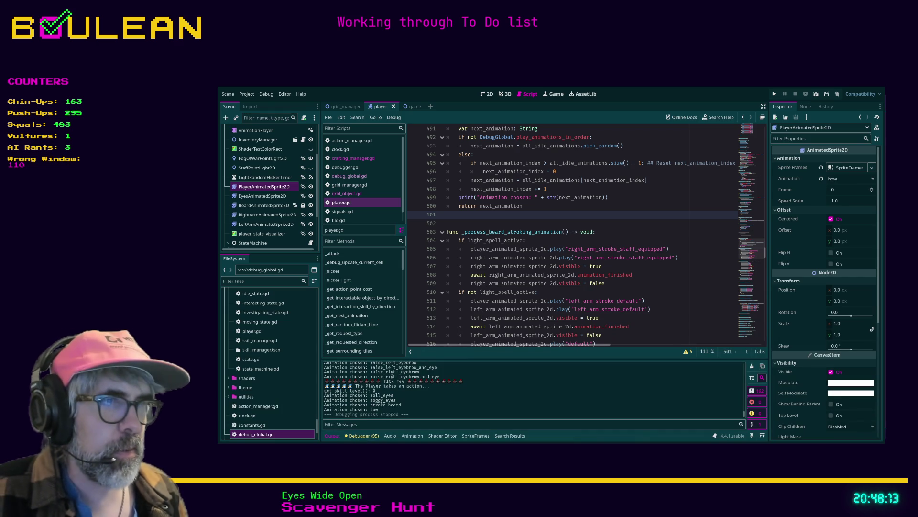
Step: Switch from Godot to the Obsidian window with the Outcaster Ideas note
{"action": "key", "text": "alt+Tab"}
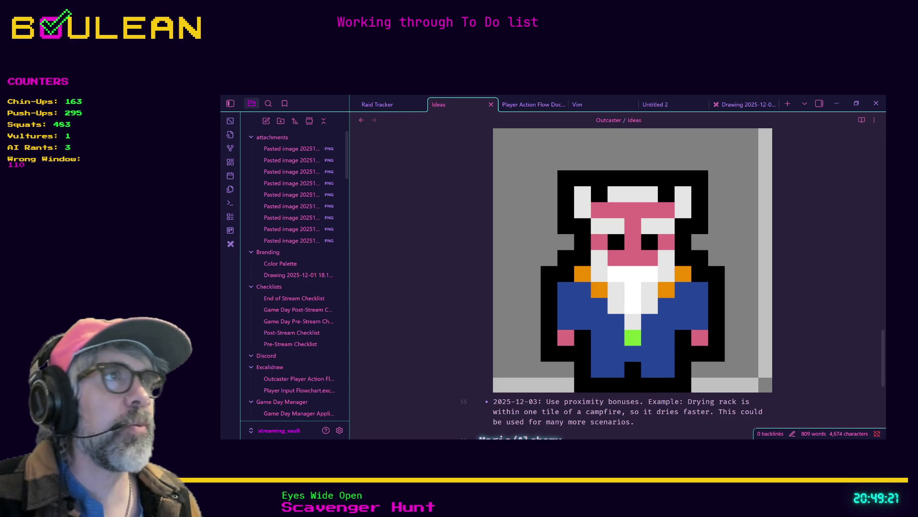
{"action": "left_click", "coordinate": [428, 173]}
Step: Open the raider's note via the Quick Switcher search 'mud' and type 'Steam Link:'
{"action": "key", "text": "ctrl+o"}
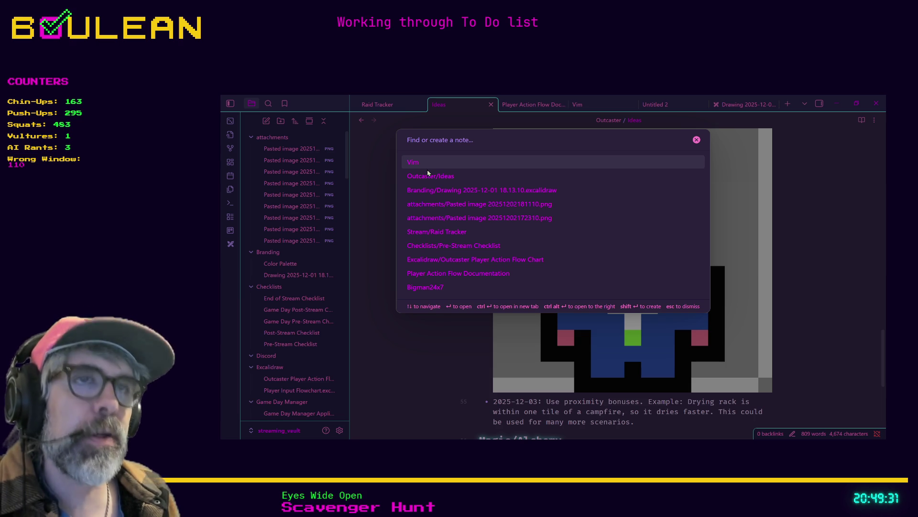
{"action": "type", "text": "[["}
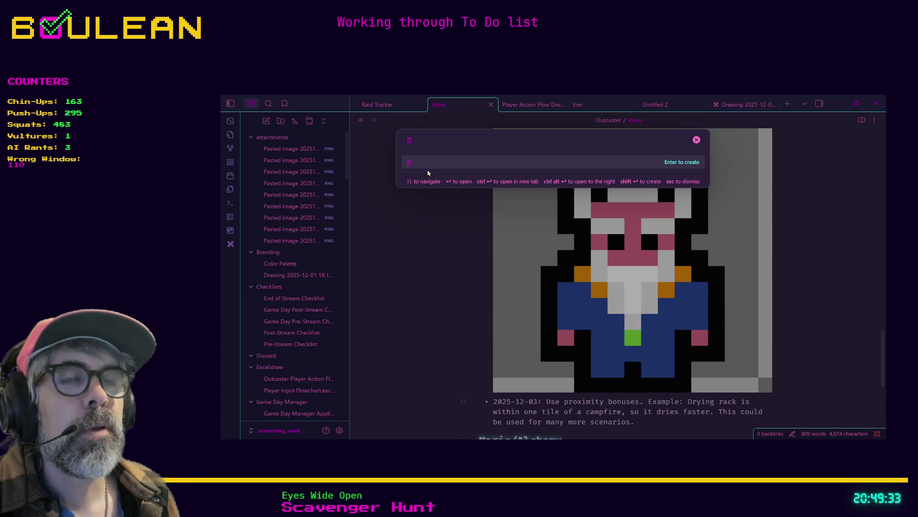
{"action": "key", "text": "BackSpace"}
{"action": "type", "text": "mud"}
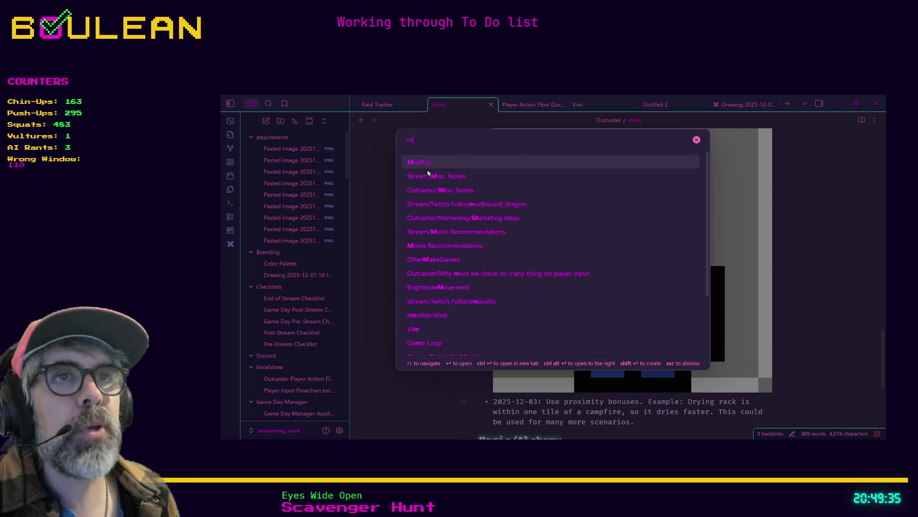
{"action": "key", "text": "Return"}
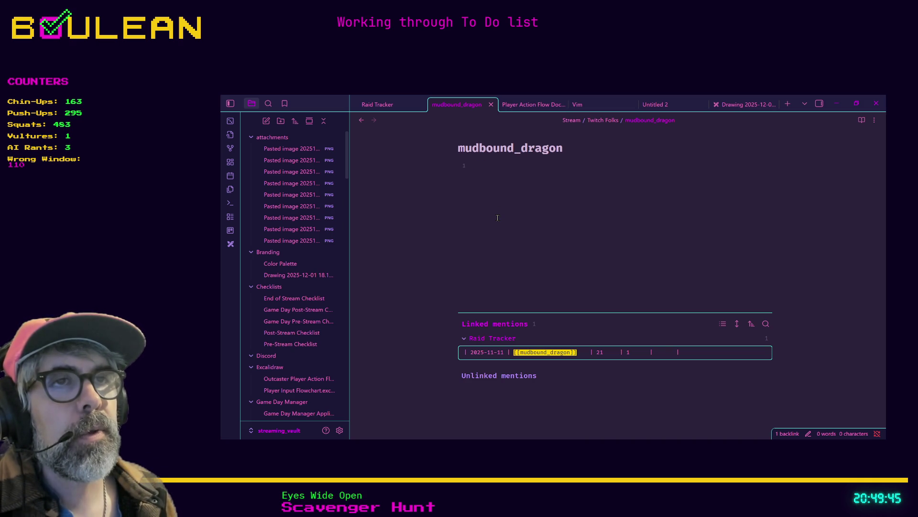
{"action": "type", "text": "S"}
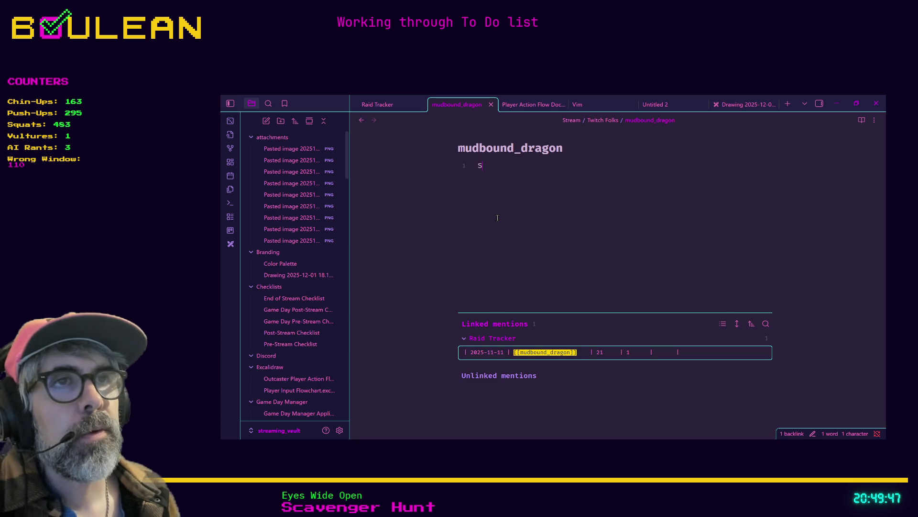
{"action": "type", "text": "team Link:"}
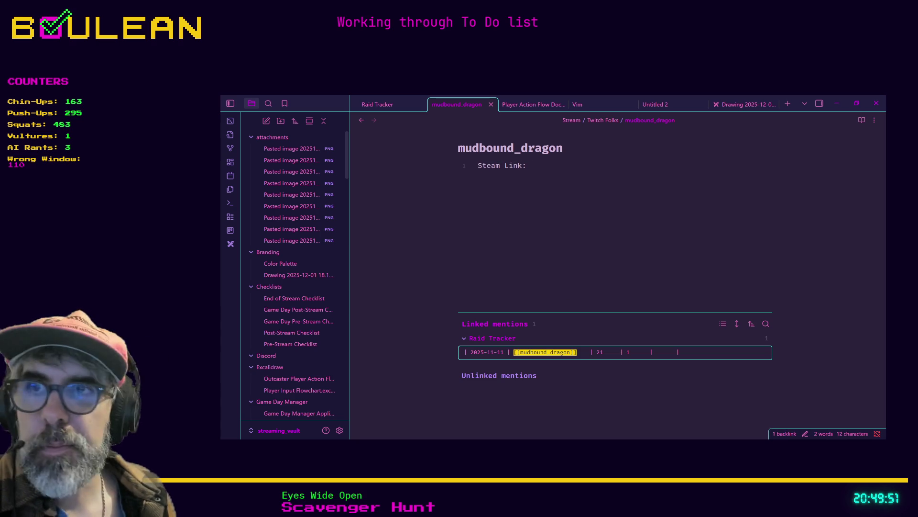
Step: Copy the Steam store page URL from Brave's address bar and return to the note
{"action": "key", "text": "alt+Tab"}
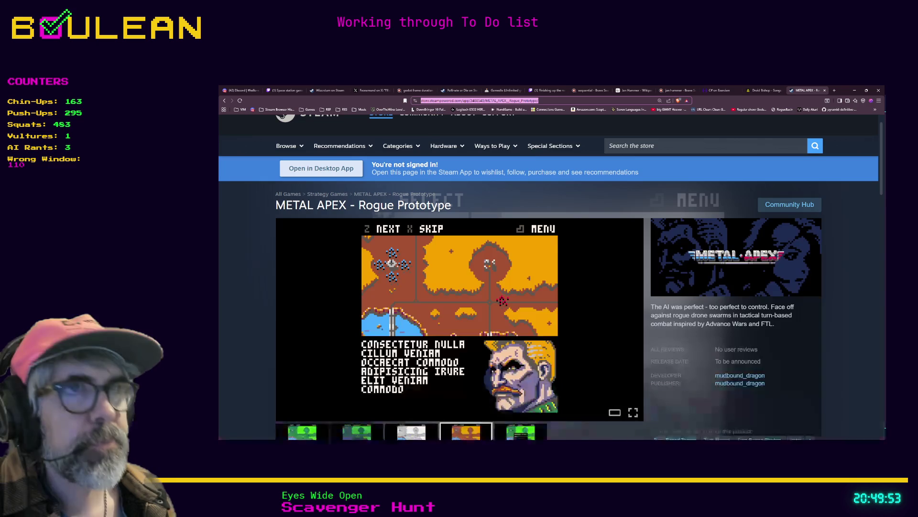
{"action": "left_click", "coordinate": [520, 100]}
{"action": "triple_click", "coordinate": [521, 100]}
{"action": "key", "text": "ctrl+c"}
{"action": "key", "text": "alt+Tab"}
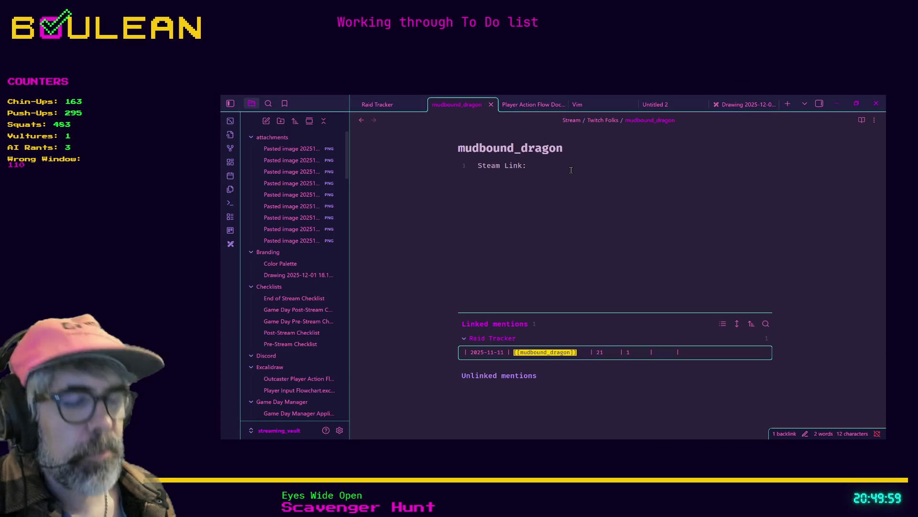
Step: Paste the Steam store URL as a bullet under 'Steam Link:'
{"action": "key", "text": "Return"}
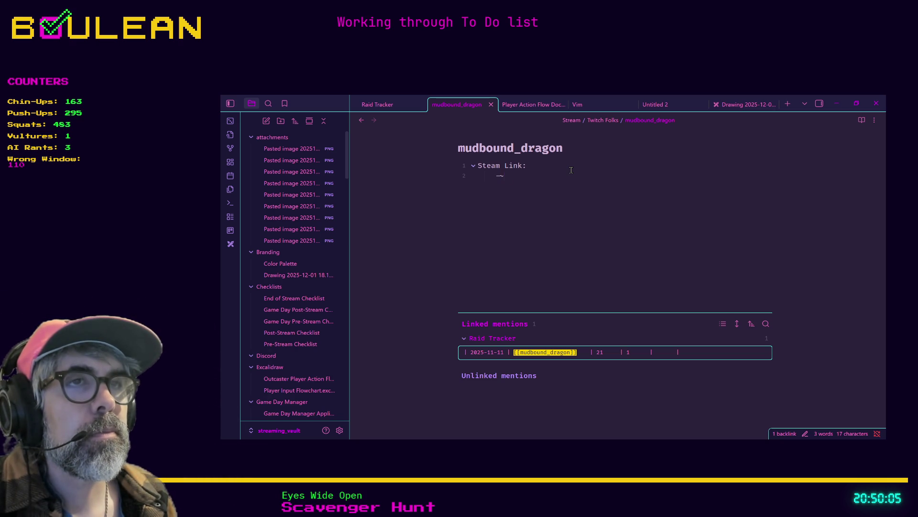
{"action": "type", "text": "- "}
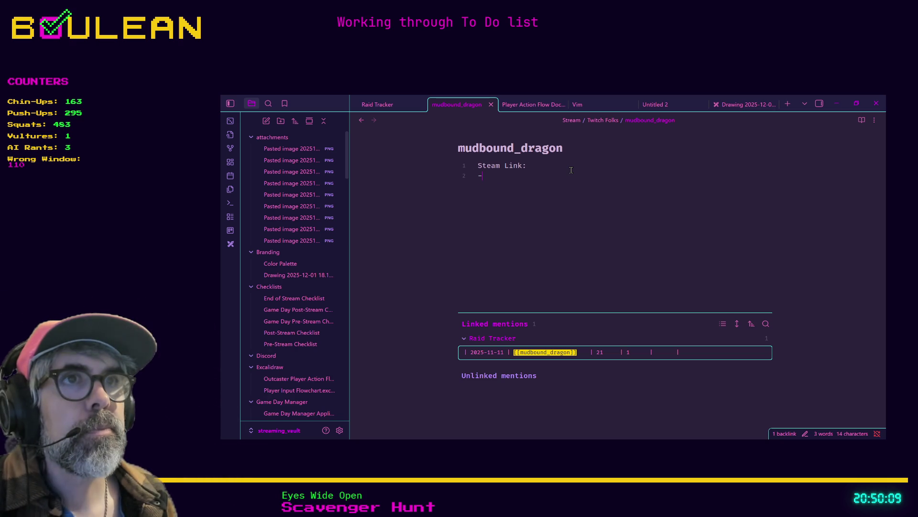
{"action": "type", "text": "  ```"}
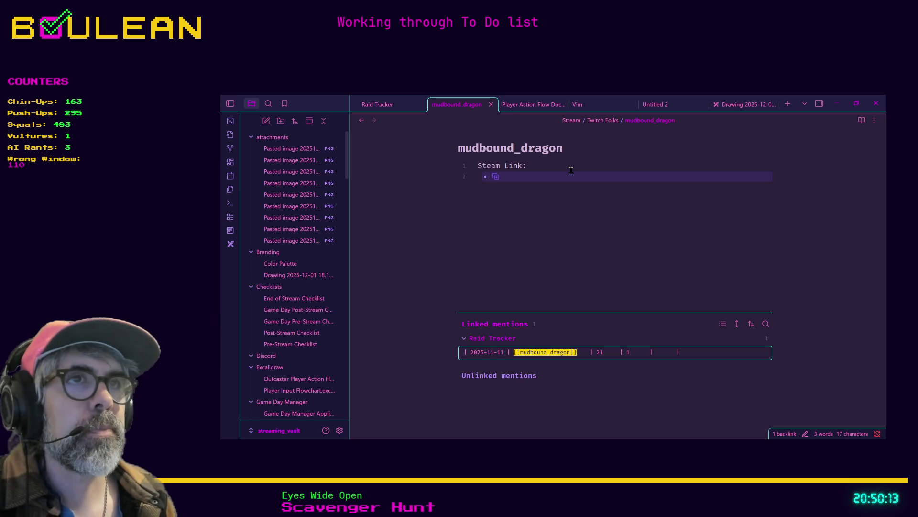
{"action": "key", "text": "ctrl+v"}
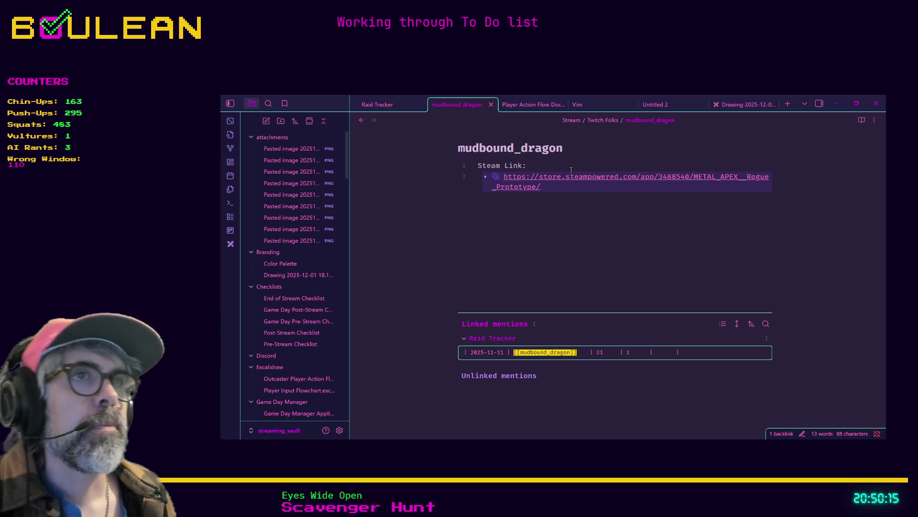
{"action": "key", "text": "Return"}
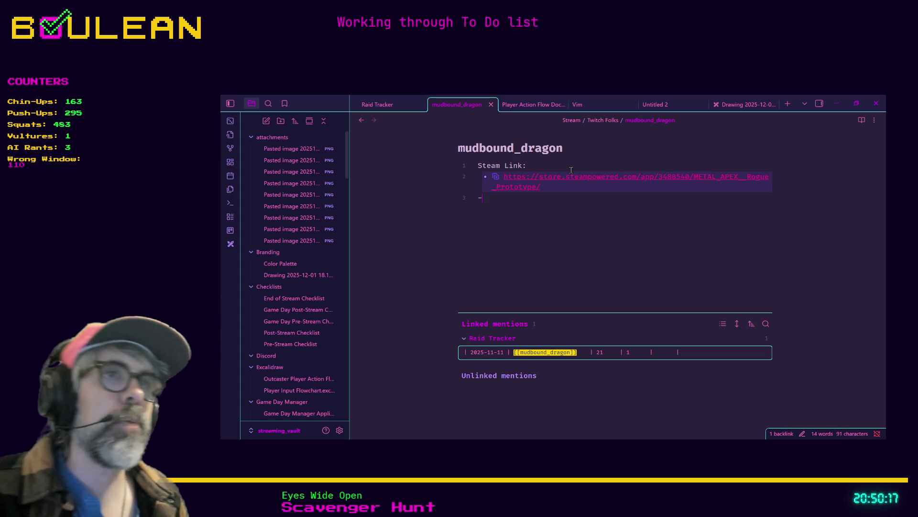
{"action": "key", "text": "BackSpace"}
Step: Turn the pasted URL into a markdown link labelled METAL APEX
{"action": "left_click_drag", "start_coordinate": [616, 178], "coordinate": [505, 177]}
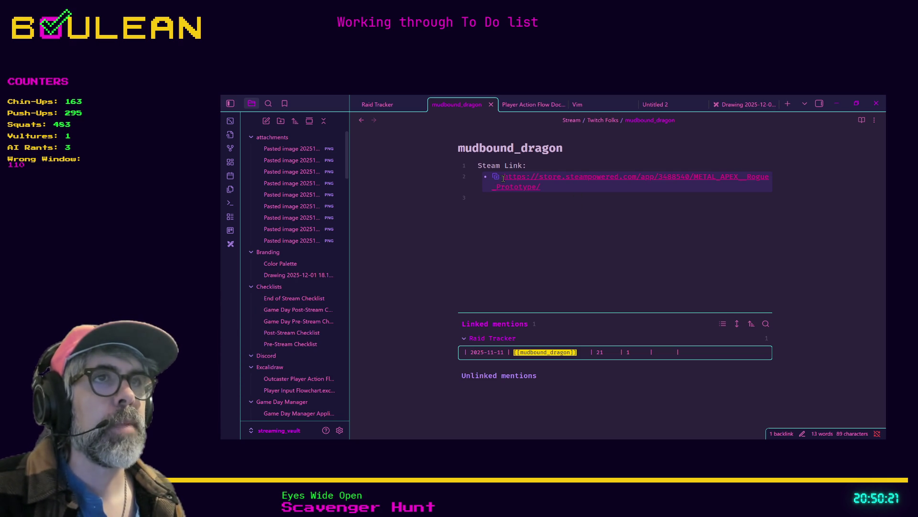
{"action": "left_click", "coordinate": [564, 181]}
{"action": "left_click_drag", "start_coordinate": [563, 187], "coordinate": [503, 177]}
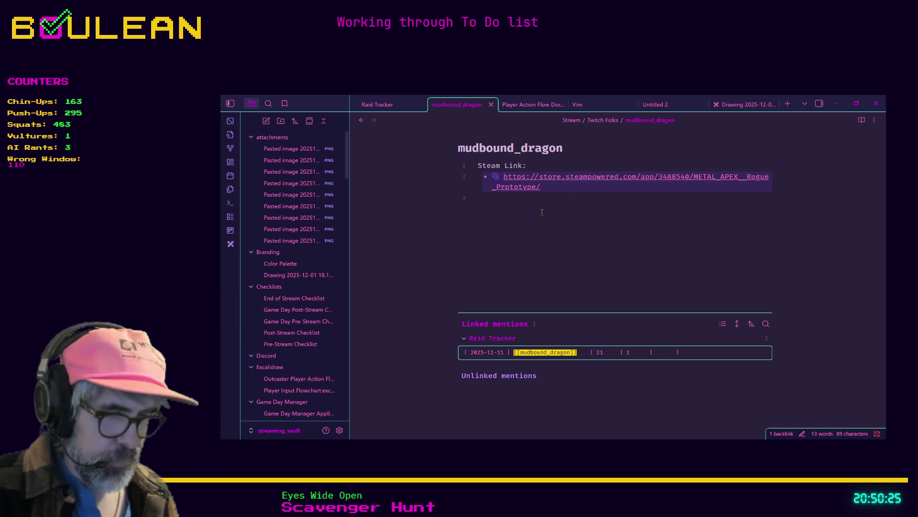
{"action": "type", "text": "[Metal"}
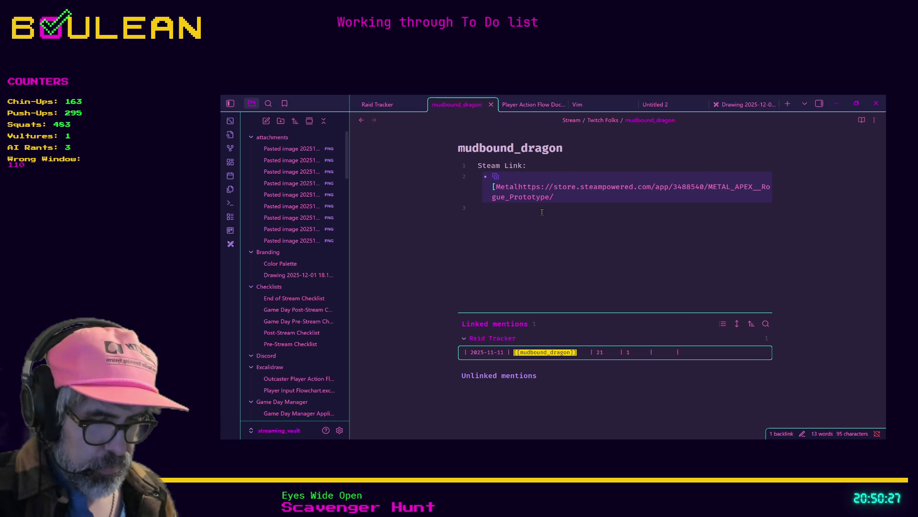
{"action": "key", "text": "BackSpace"}
{"action": "key", "text": "BackSpace"}
{"action": "key", "text": "BackSpace"}
{"action": "key", "text": "BackSpace"}
{"action": "type", "text": "ETAL APEX"}
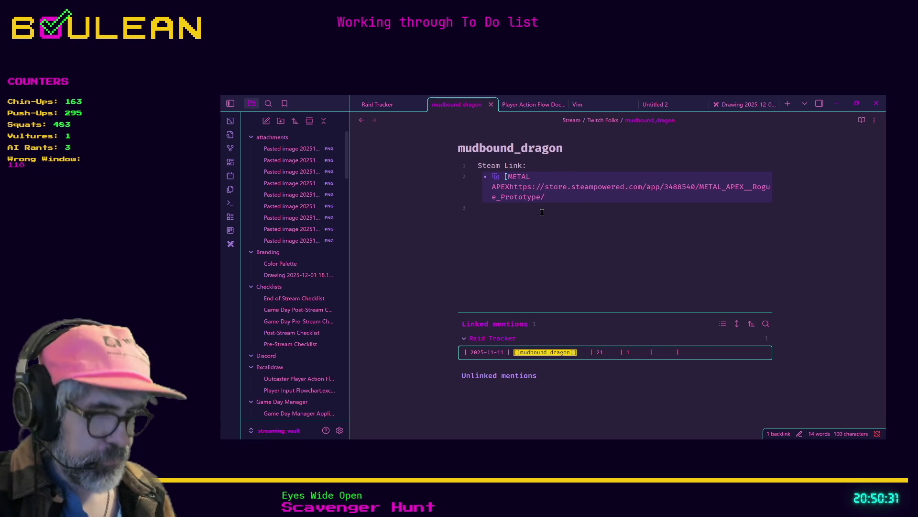
{"action": "type", "text": "]"}
{"action": "type", "text": "("}
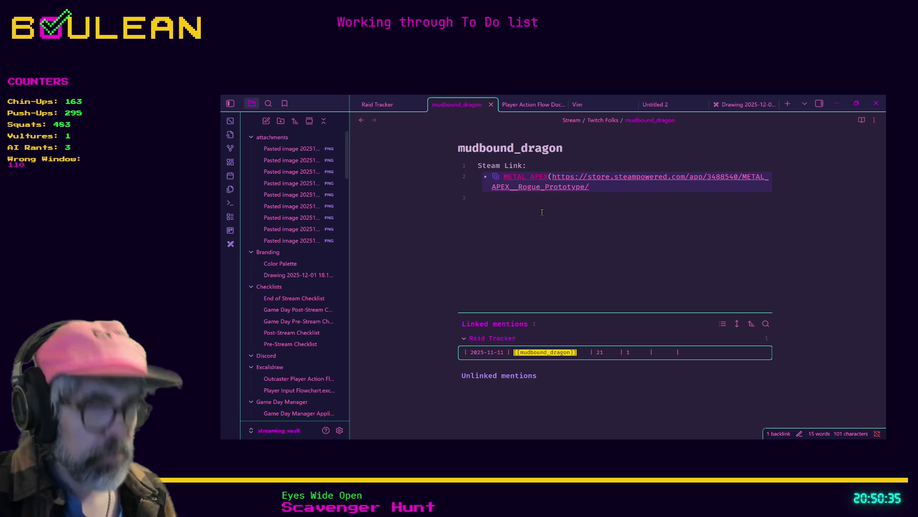
{"action": "key", "text": "End"}
{"action": "type", "text": ")"}
{"action": "key", "text": "Down"}
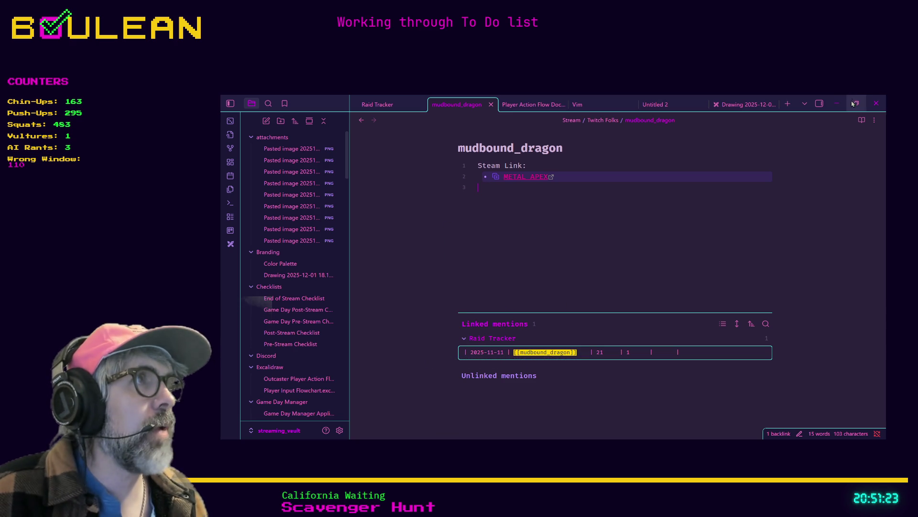
Step: Minimize Obsidian and run the Godot game with F5 to test the idle animations
{"action": "left_click", "coordinate": [837, 103]}
{"action": "key", "text": "alt+Tab"}
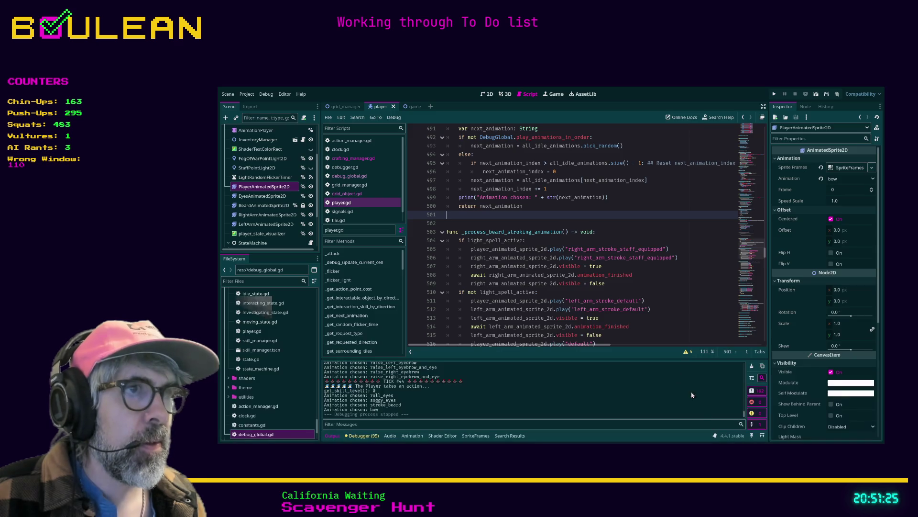
{"action": "left_click", "coordinate": [621, 283]}
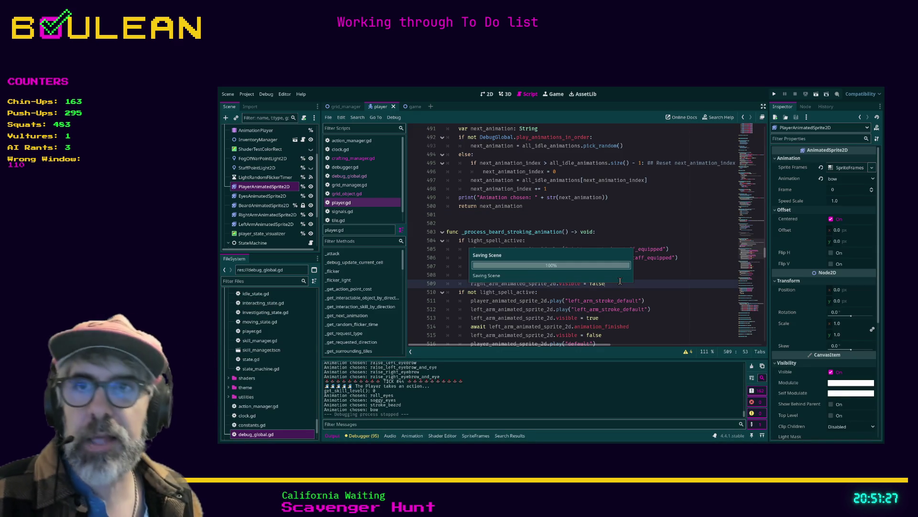
{"action": "key", "text": "F5"}
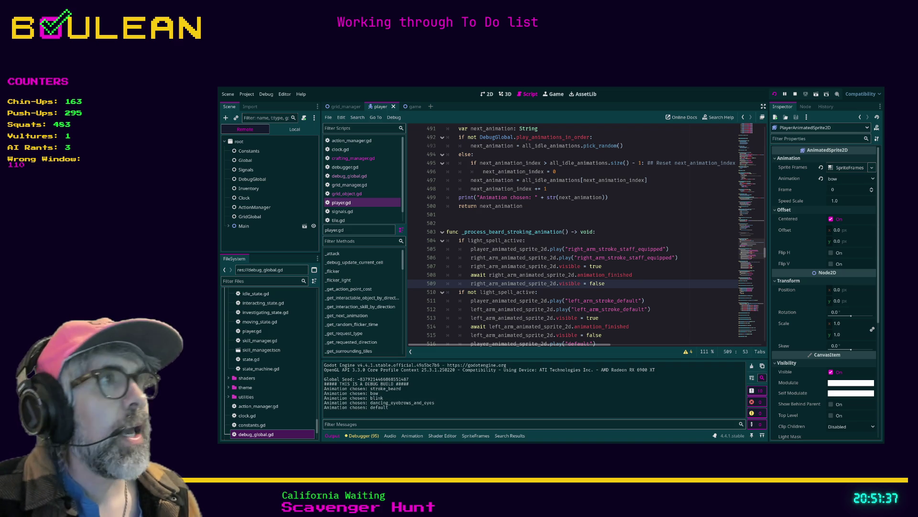
Step: Close the running game and switch to the wizard sprite in Aseprite
{"action": "key", "text": "alt+Tab"}
{"action": "key", "text": "alt+F4"}
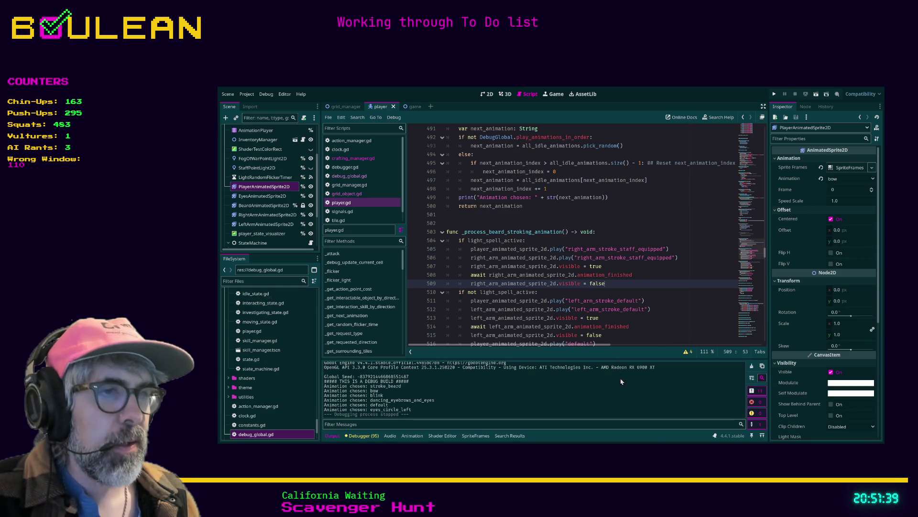
{"action": "key", "text": "alt+Tab"}
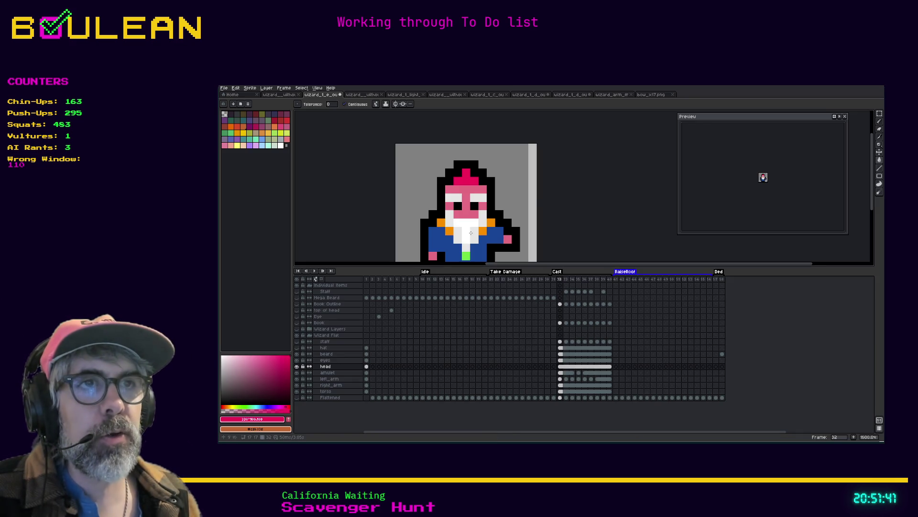
Step: Undo the accidental pink fills and recent head pixel edits on the wizard sprite
{"action": "left_click", "coordinate": [555, 197]}
{"action": "key", "text": "ctrl+z"}
{"action": "key", "text": "ctrl+z"}
{"action": "key", "text": "ctrl+z"}
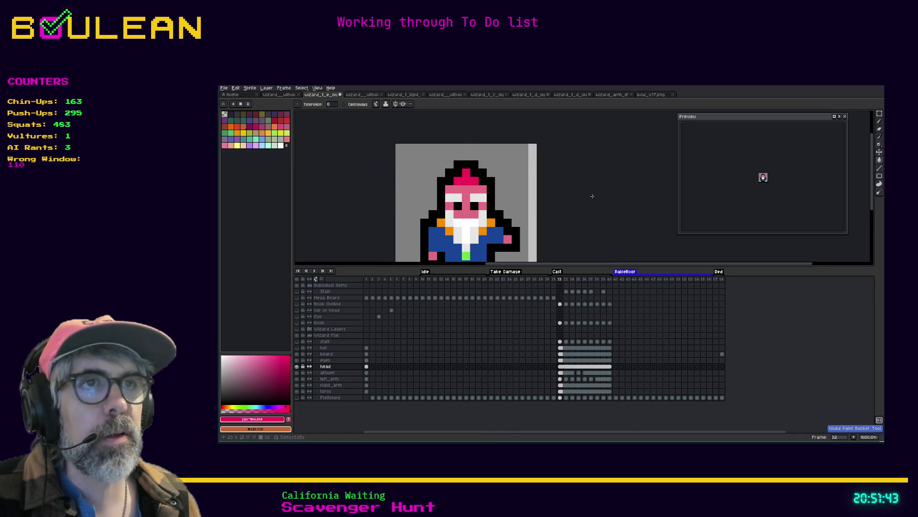
{"action": "key", "text": "ctrl+z"}
{"action": "key", "text": "ctrl+z"}
{"action": "key", "text": "ctrl+z"}
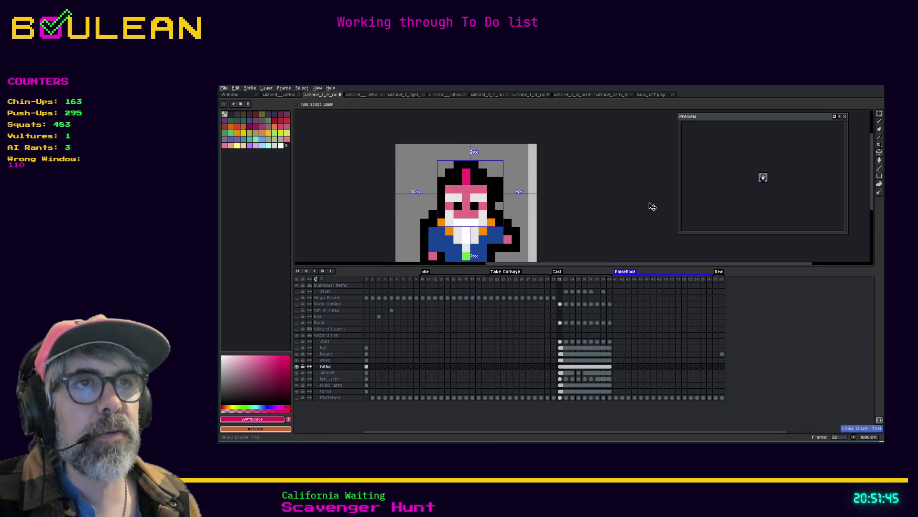
{"action": "key", "text": "ctrl+z"}
{"action": "key", "text": "ctrl+z"}
{"action": "key", "text": "ctrl+z"}
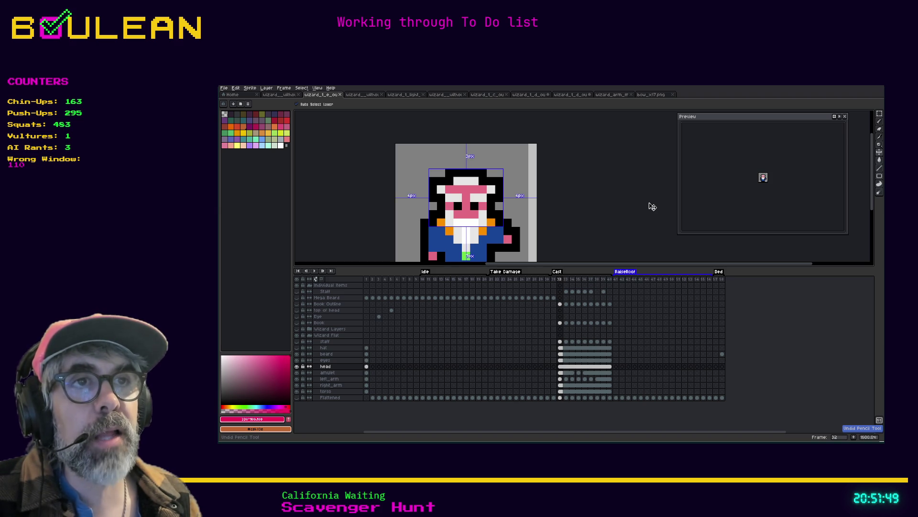
{"action": "key", "text": "g"}
{"action": "left_click", "coordinate": [492, 188]}
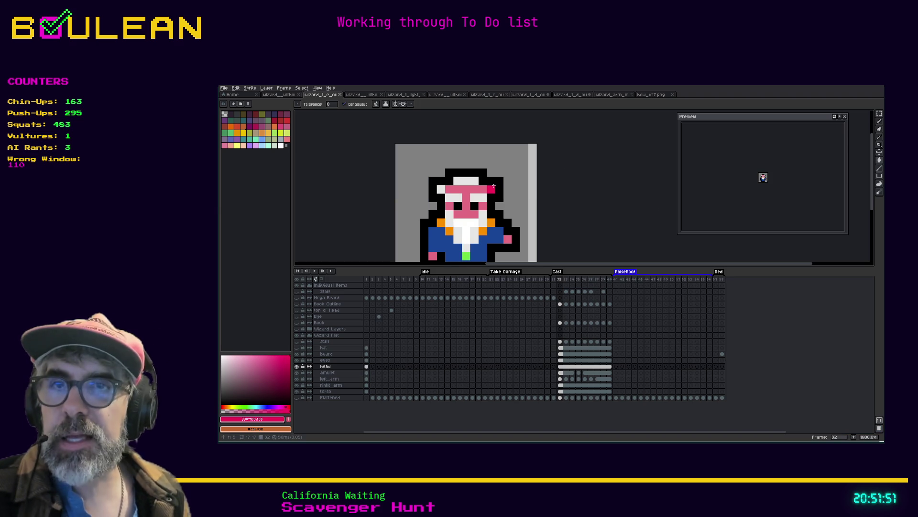
{"action": "key", "text": "ctrl+z"}
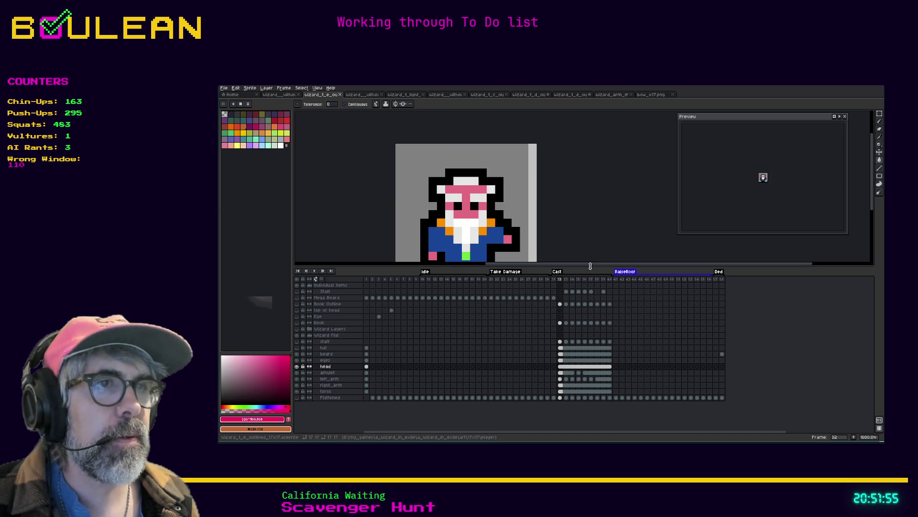
{"action": "left_click_drag", "start_coordinate": [591, 263], "coordinate": [560, 265]}
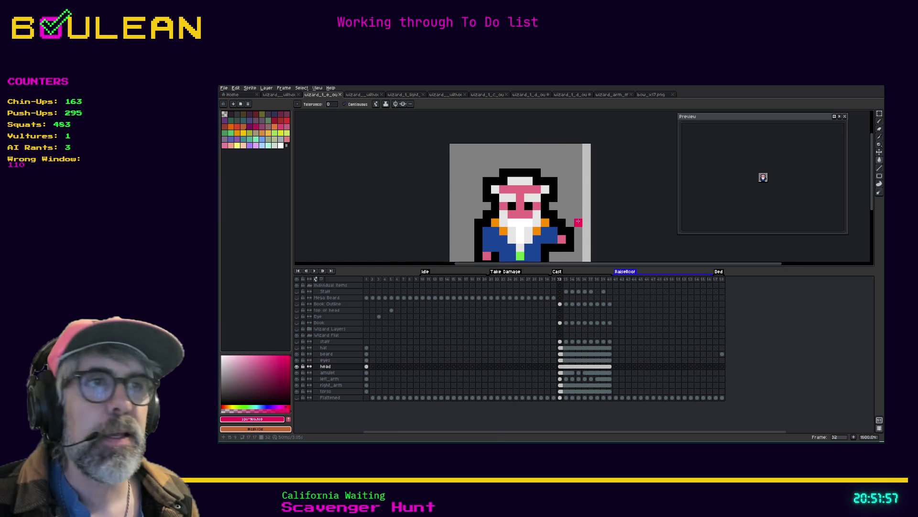
{"action": "left_click_drag", "start_coordinate": [595, 225], "coordinate": [612, 200]}
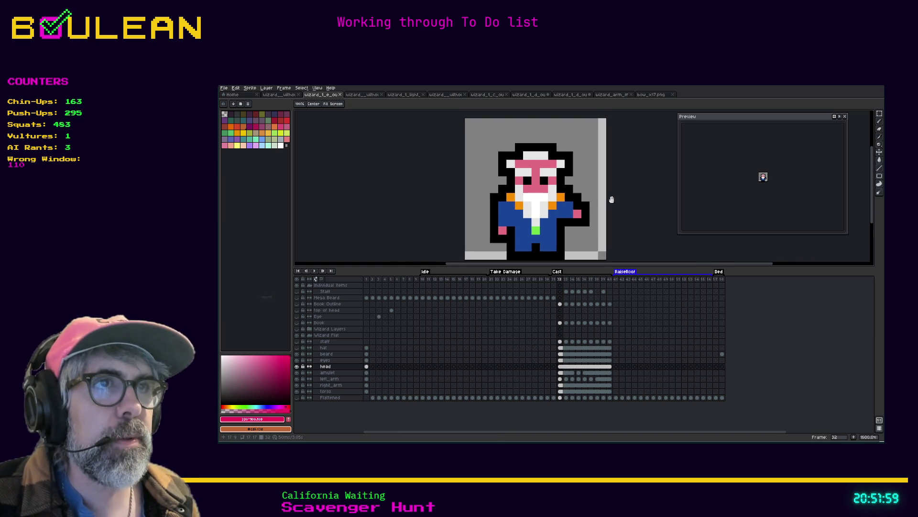
Step: Touch up the head's top-left outline in black, then show the staff and hat layers again
{"action": "key", "text": "i"}
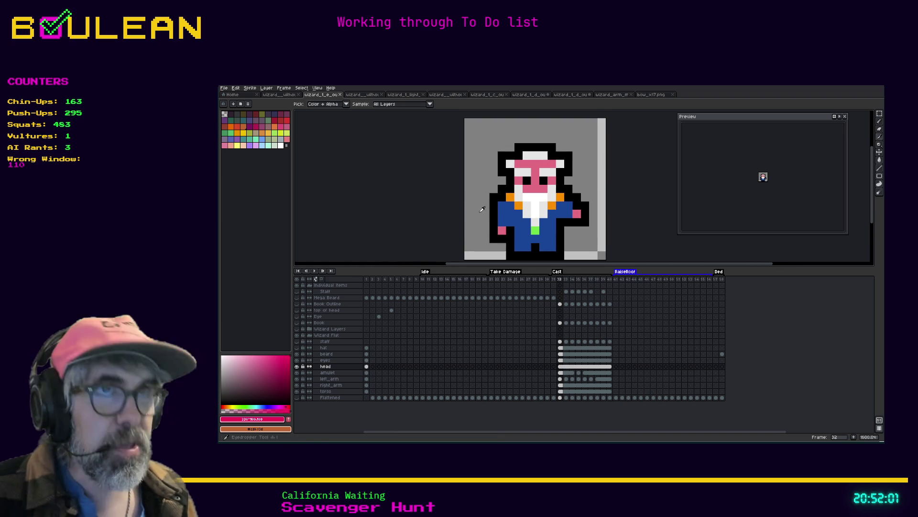
{"action": "left_click", "coordinate": [509, 164]}
{"action": "key", "text": "b"}
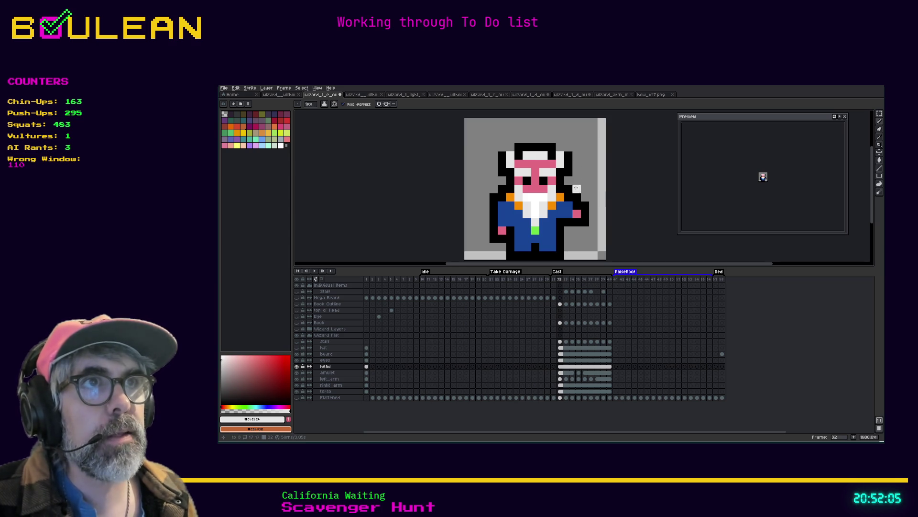
{"action": "left_click", "coordinate": [571, 161], "text": "alt"}
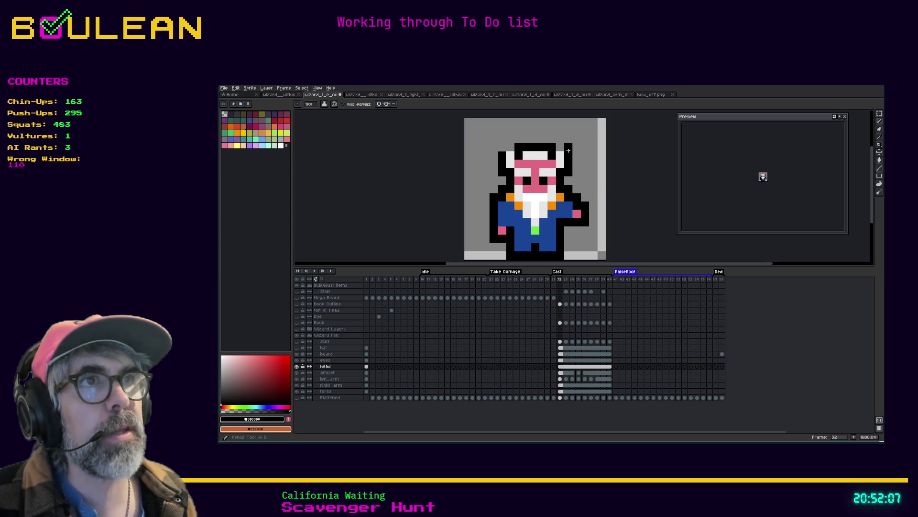
{"action": "left_click", "coordinate": [511, 148]}
{"action": "left_click", "coordinate": [503, 147]}
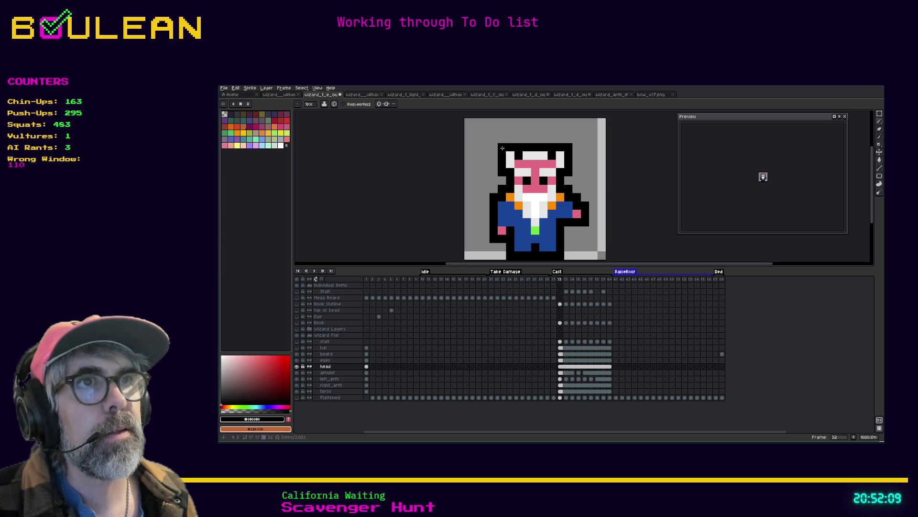
{"action": "key", "text": "ctrl+z"}
{"action": "key", "text": "ctrl+z"}
{"action": "key", "text": "ctrl+z"}
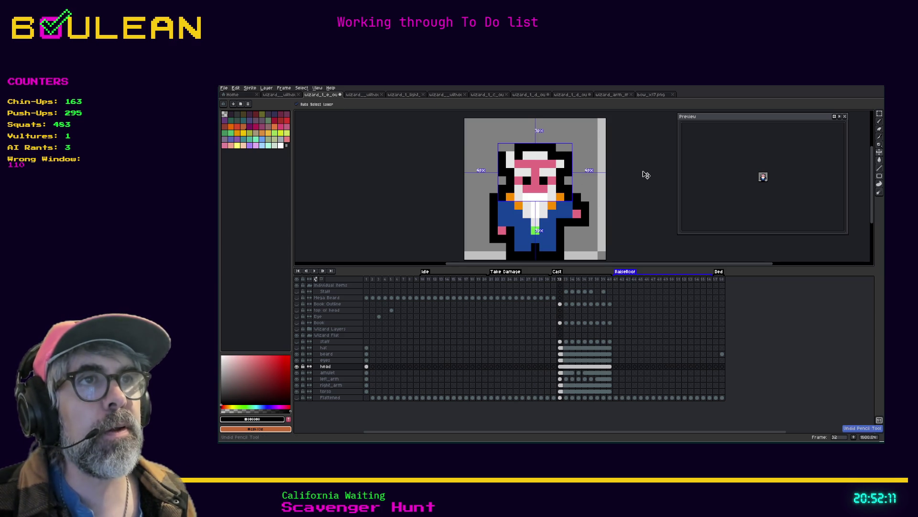
{"action": "key", "text": "ctrl+y"}
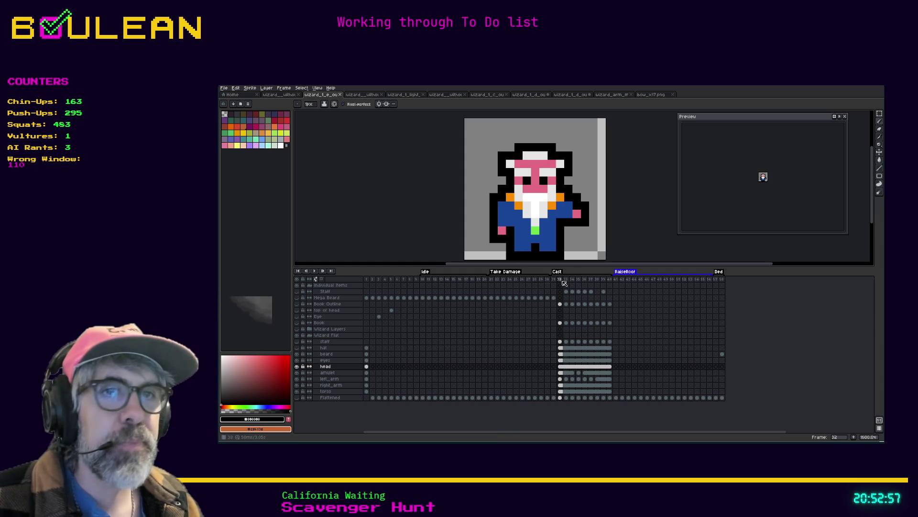
{"action": "left_click", "coordinate": [297, 342]}
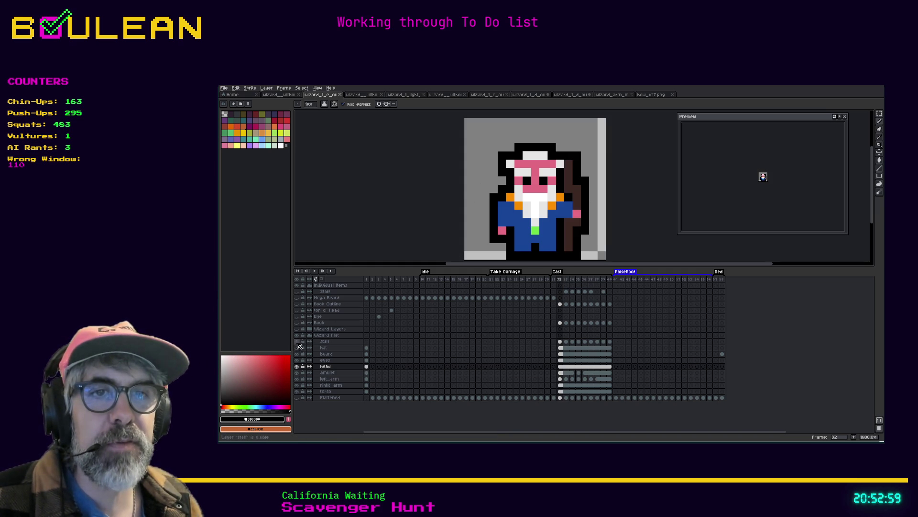
{"action": "left_click", "coordinate": [296, 348]}
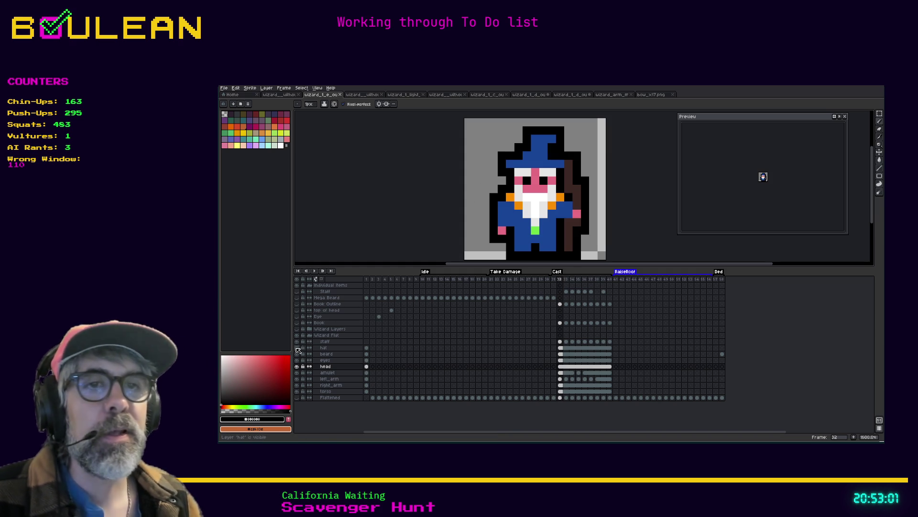
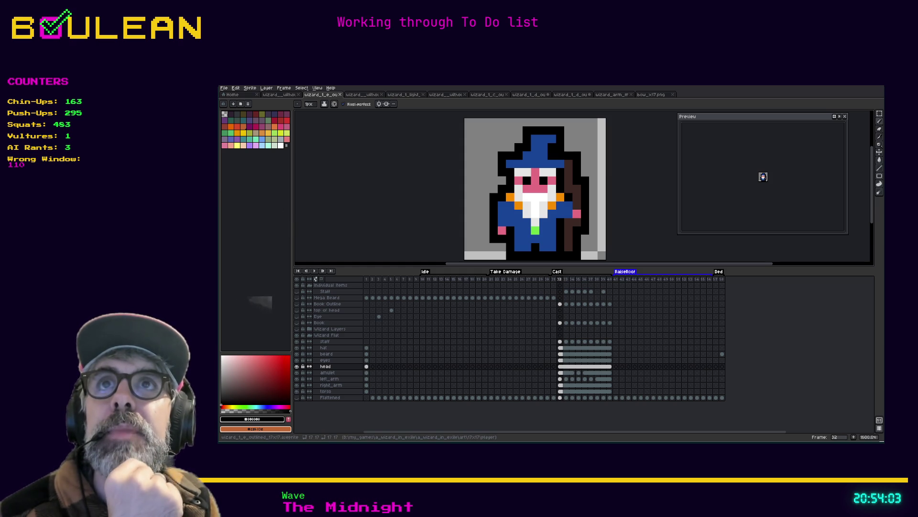
Step: Hide the hat layer and start painting the head top in the face's skin pink
{"action": "left_click", "coordinate": [296, 348]}
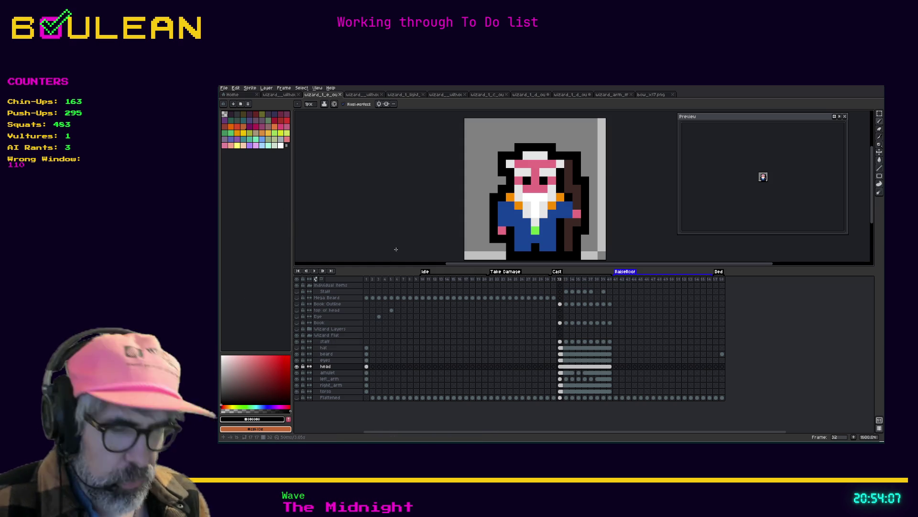
{"action": "key", "text": "i"}
{"action": "left_click", "coordinate": [524, 160]}
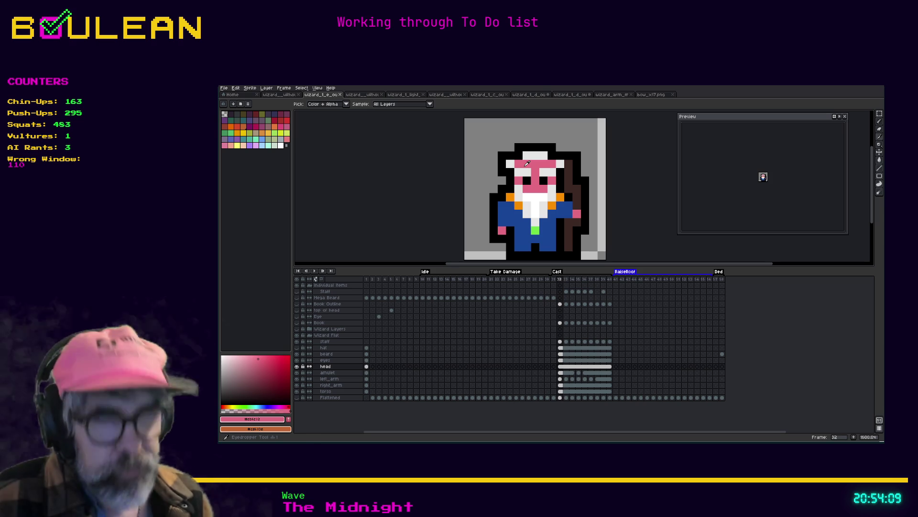
{"action": "key", "text": "b"}
{"action": "left_click", "coordinate": [508, 163]}
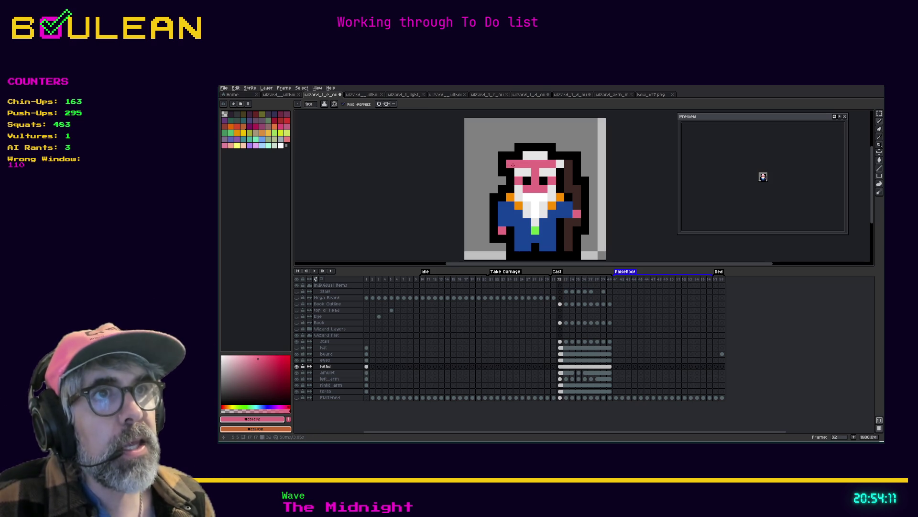
Step: Paint the white band on the head top black, then fill head-top pixels pink
{"action": "key", "text": "i"}
{"action": "left_click", "coordinate": [501, 161]}
{"action": "key", "text": "b"}
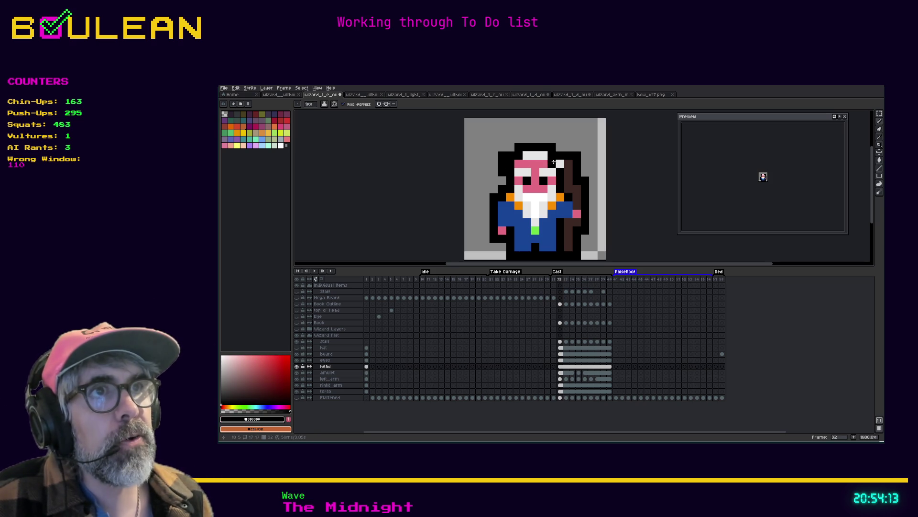
{"action": "left_click_drag", "start_coordinate": [546, 156], "coordinate": [522, 156]}
{"action": "key", "text": "i"}
{"action": "left_click", "coordinate": [521, 163]}
{"action": "key", "text": "b"}
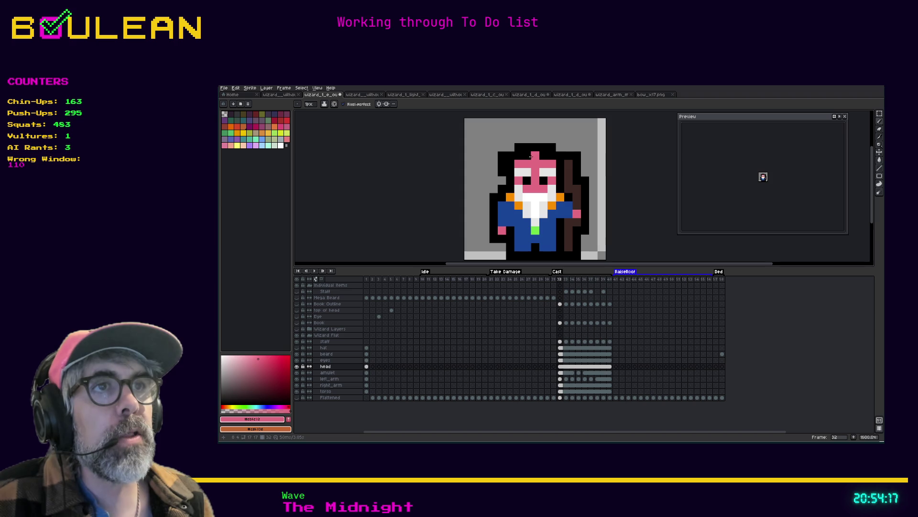
{"action": "left_click", "coordinate": [544, 156]}
{"action": "left_click", "coordinate": [536, 156]}
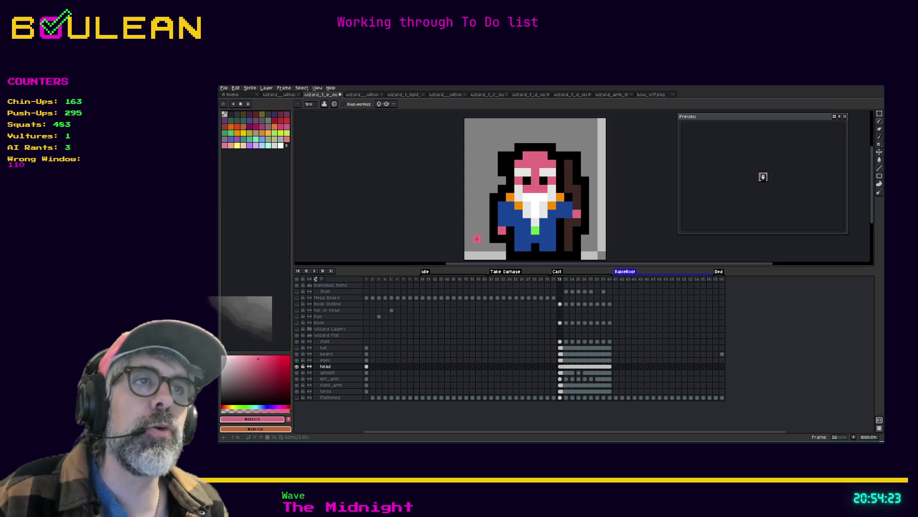
Step: Add near-white pixels at both sides of the head, then undo them
{"action": "left_click", "coordinate": [520, 170], "text": "alt"}
{"action": "left_click", "coordinate": [511, 164]}
{"action": "left_click", "coordinate": [561, 164]}
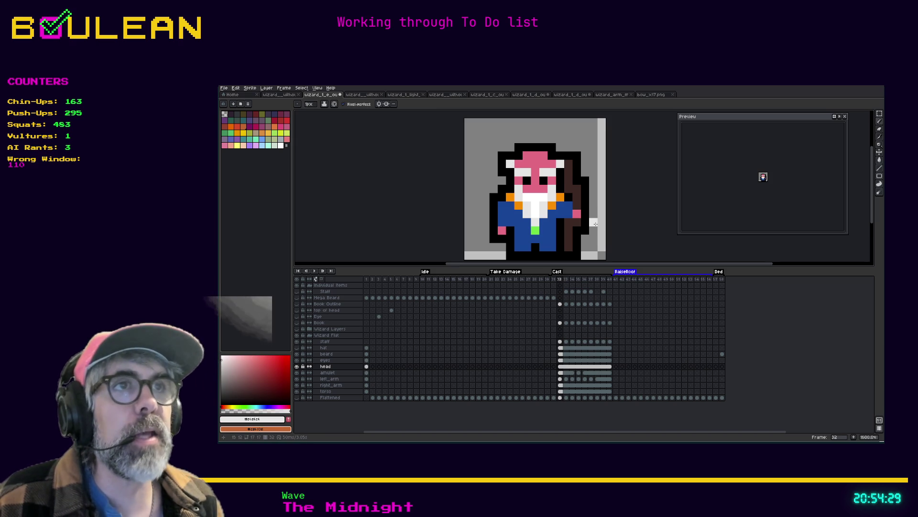
{"action": "key", "text": "ctrl"}
{"action": "key", "text": "ctrl+z"}
{"action": "key", "text": "ctrl+z"}
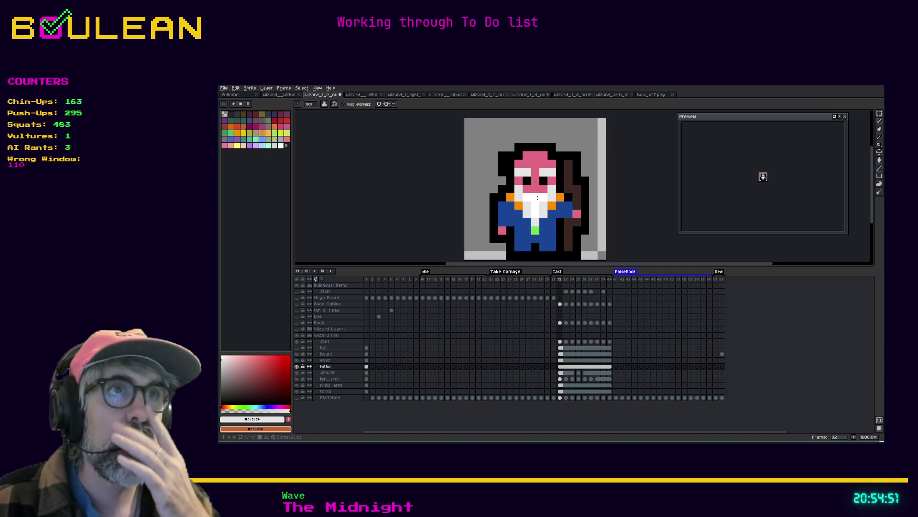
Step: Undo the recent pencil strokes until the white band returns across the head top
{"action": "key", "text": "ctrl+z"}
{"action": "key", "text": "ctrl+z"}
{"action": "key", "text": "ctrl+z"}
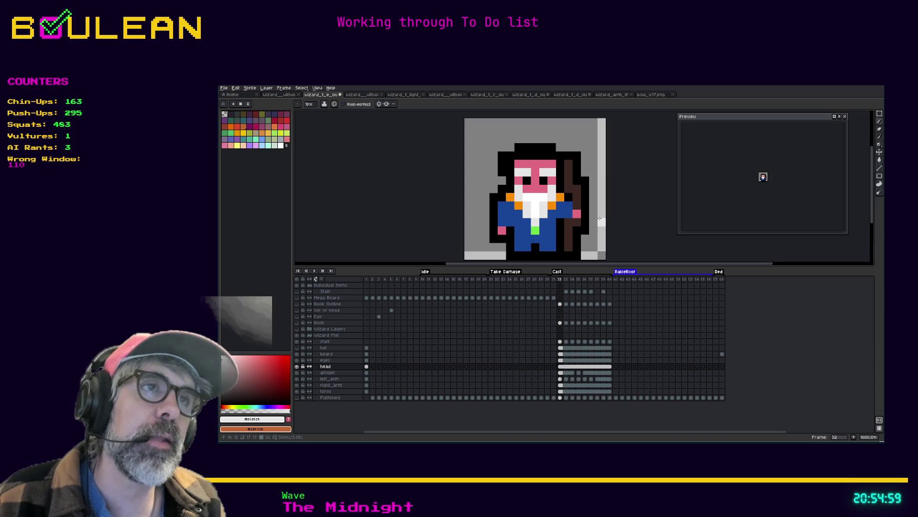
{"action": "key", "text": "v"}
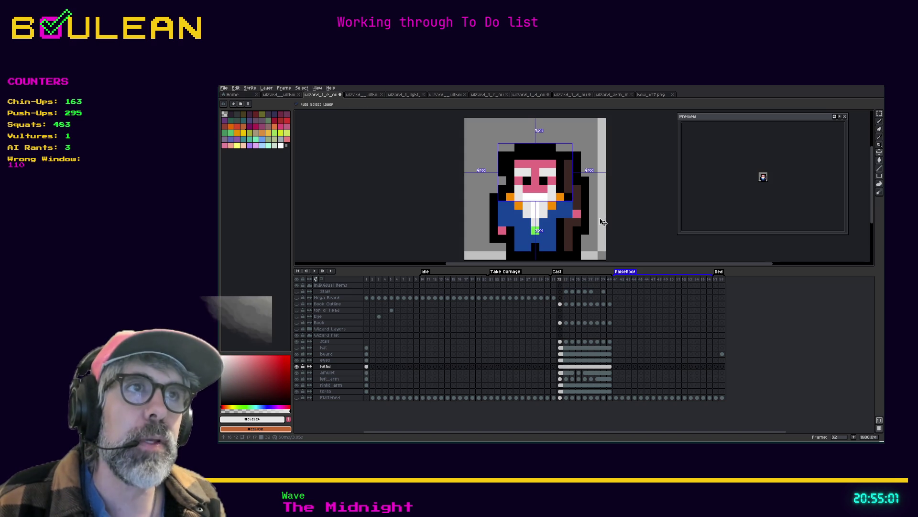
{"action": "key", "text": "ctrl+z"}
{"action": "key", "text": "ctrl+z"}
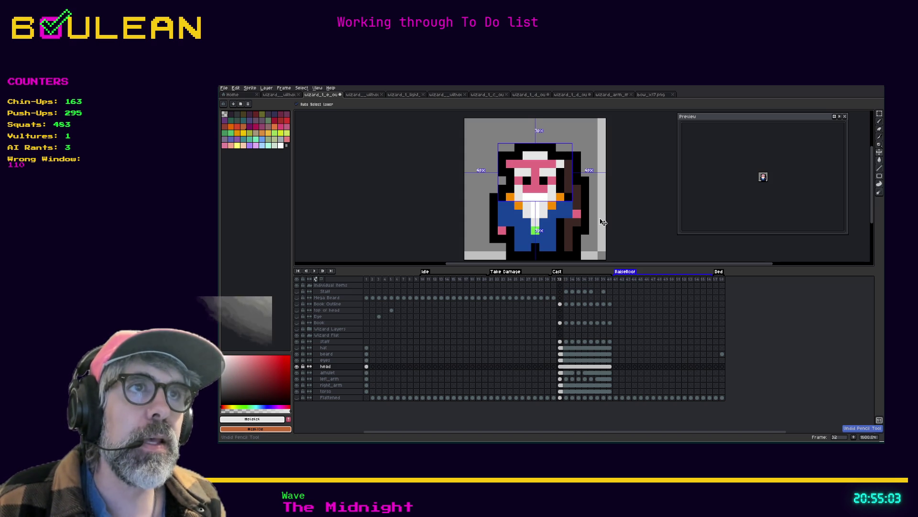
{"action": "key", "text": "b"}
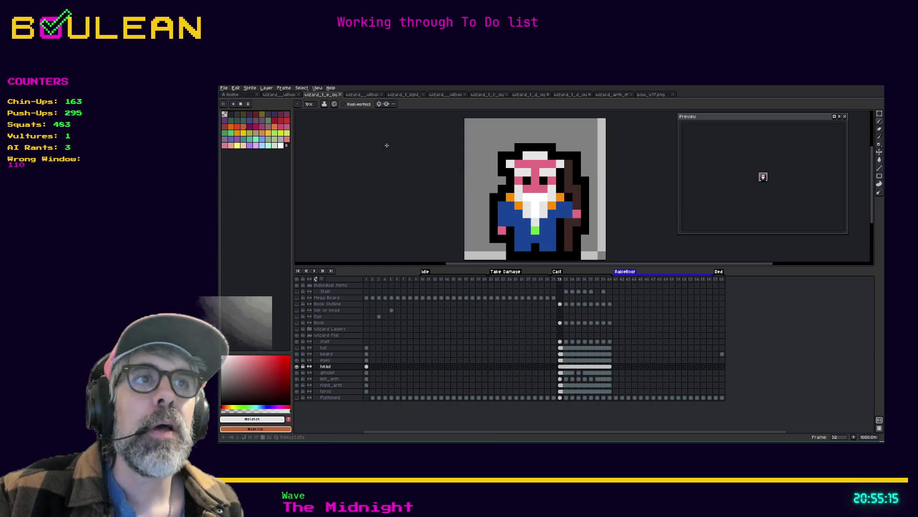
Step: Add white horn pixels at the head's top corners, undoing a misplaced one, and re-sample grey and pink
{"action": "left_click", "coordinate": [518, 155]}
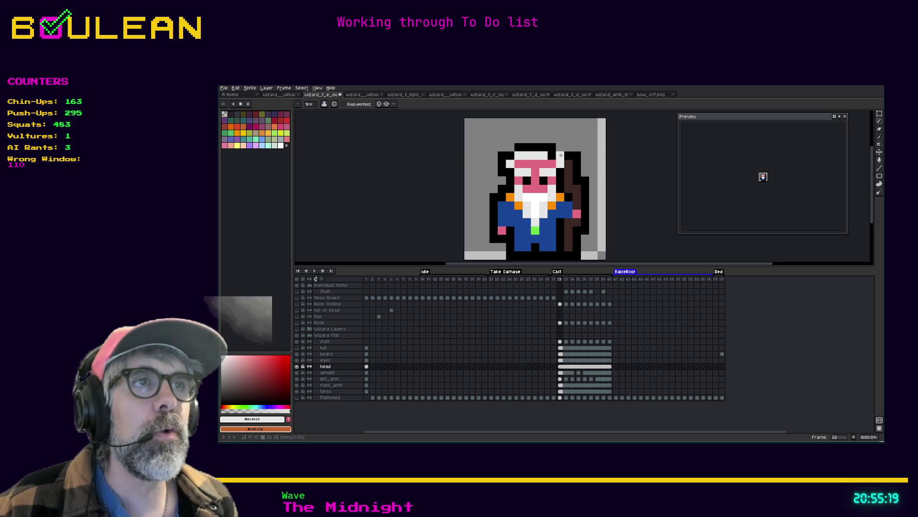
{"action": "left_click", "coordinate": [510, 156]}
{"action": "key", "text": "i"}
{"action": "left_click", "coordinate": [500, 151]}
{"action": "key", "text": "v"}
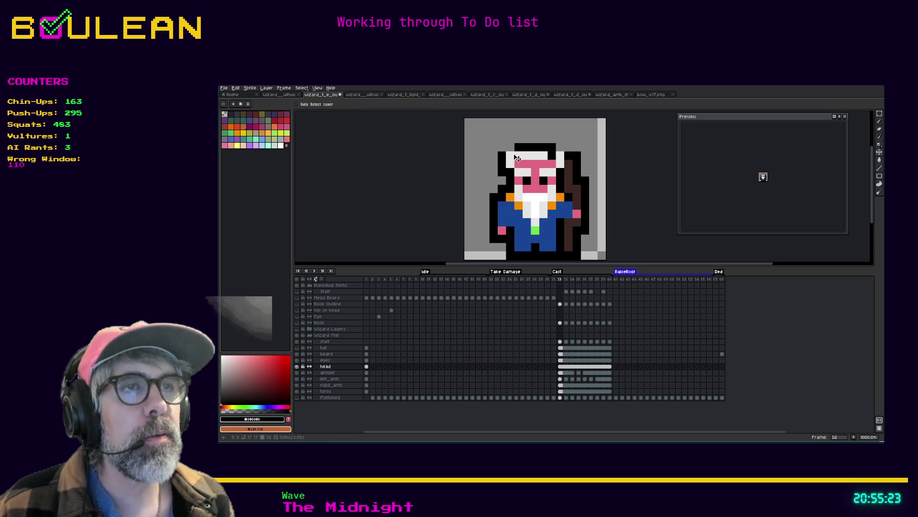
{"action": "key", "text": "ctrl+z"}
{"action": "key", "text": "ctrl+z"}
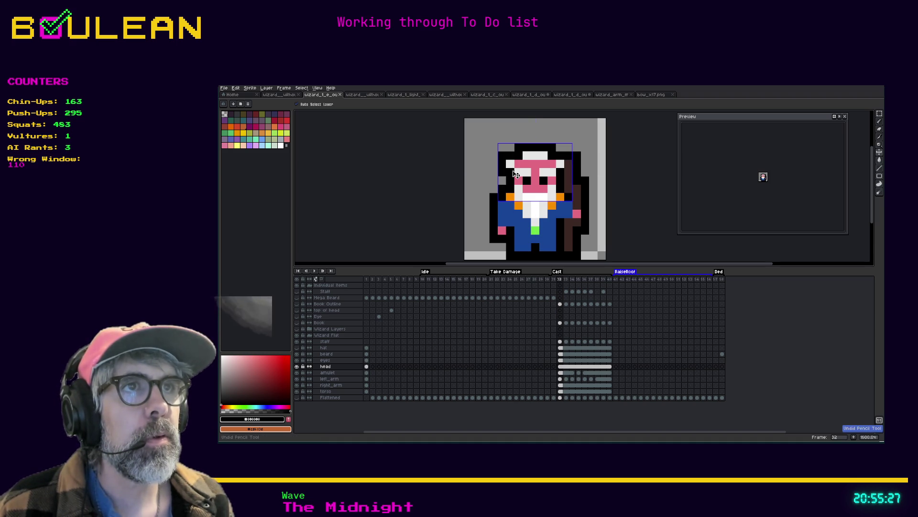
{"action": "key", "text": "i"}
{"action": "left_click", "coordinate": [515, 160]}
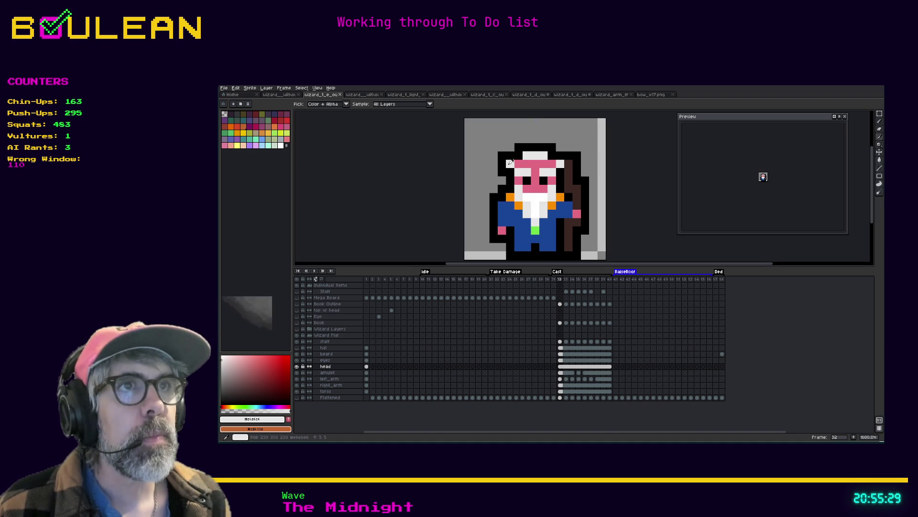
{"action": "key", "text": "b"}
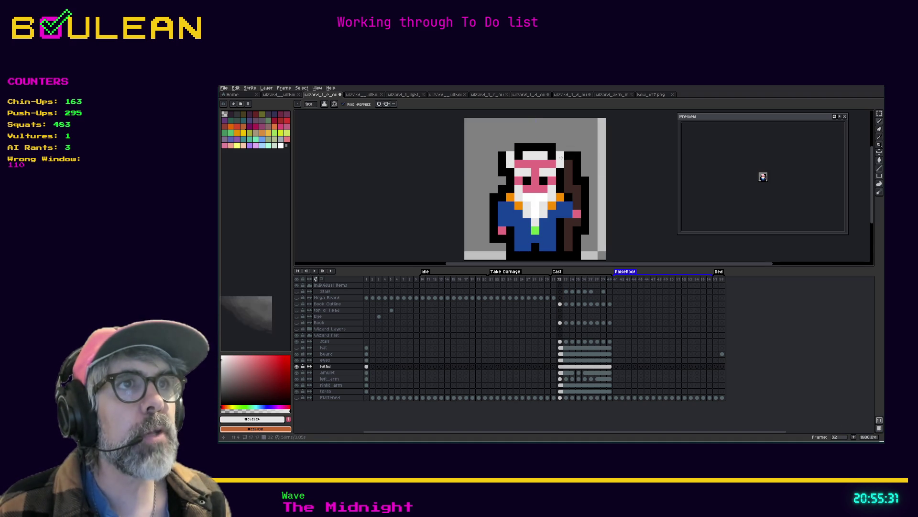
{"action": "left_click", "coordinate": [540, 168], "text": "alt"}
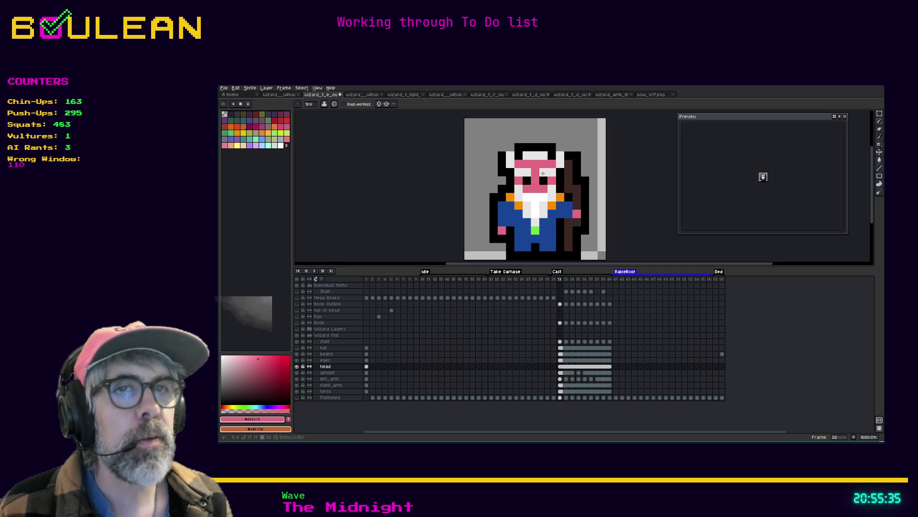
Step: On the eyes layer, undo a stray pink pixel and draw black outline pixels along the head's top
{"action": "left_click", "coordinate": [325, 360]}
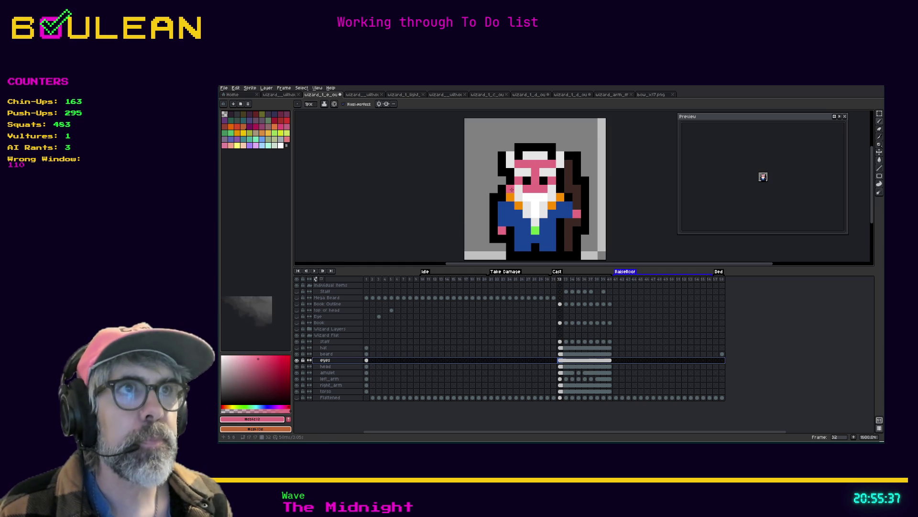
{"action": "left_click", "coordinate": [544, 170]}
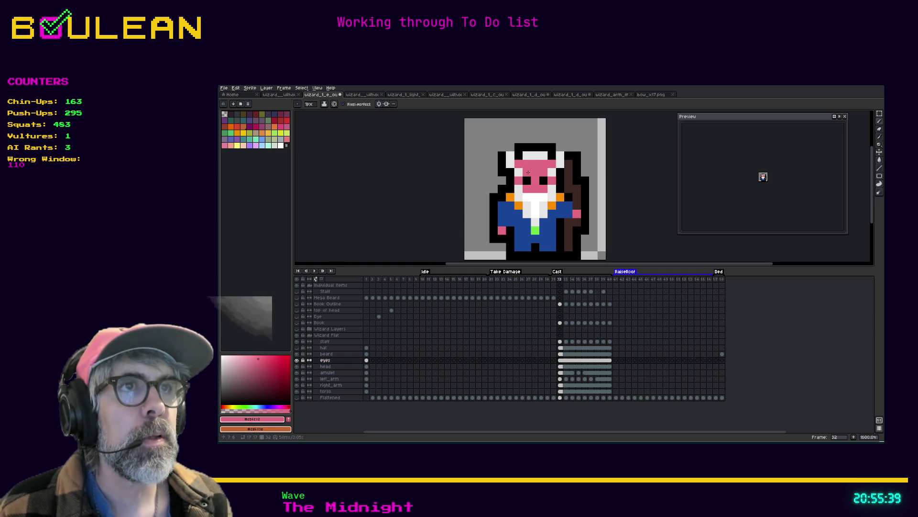
{"action": "left_click", "coordinate": [501, 222]}
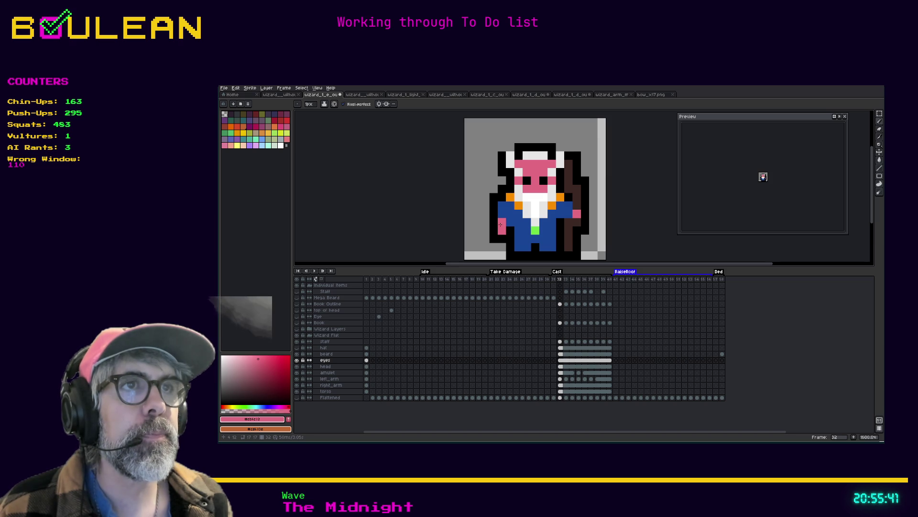
{"action": "key", "text": "ctrl+z"}
{"action": "left_click", "coordinate": [508, 167], "text": "alt"}
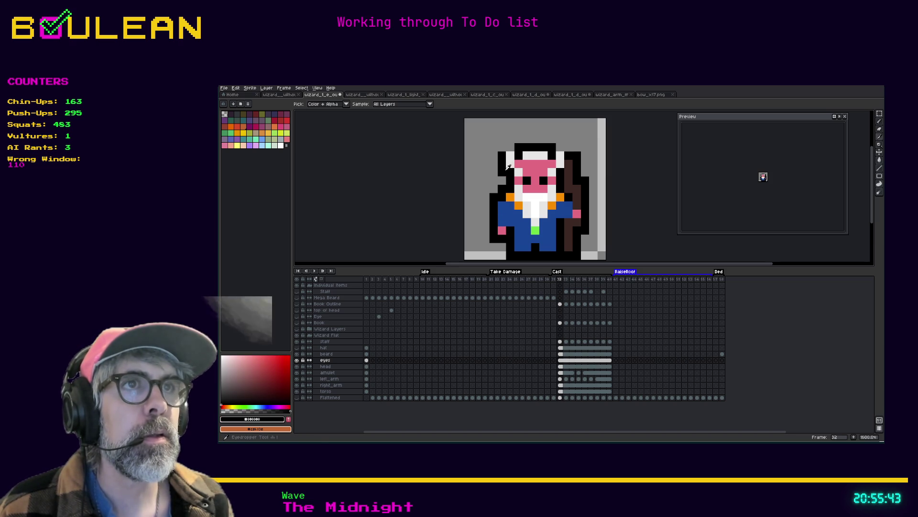
{"action": "left_click", "coordinate": [503, 144]}
{"action": "left_click_drag", "start_coordinate": [560, 146], "coordinate": [573, 146]}
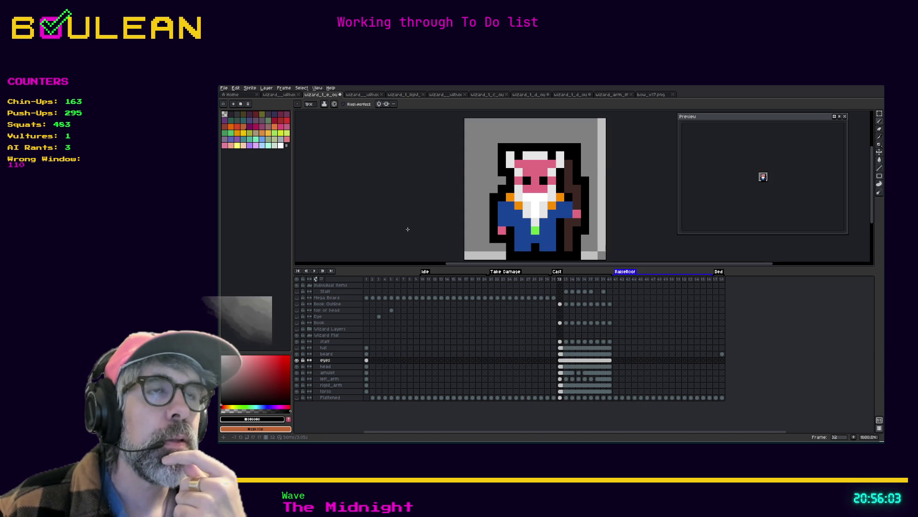
Step: Undo the last three pencil strokes, removing the pink crown and horns
{"action": "key", "text": "ctrl"}
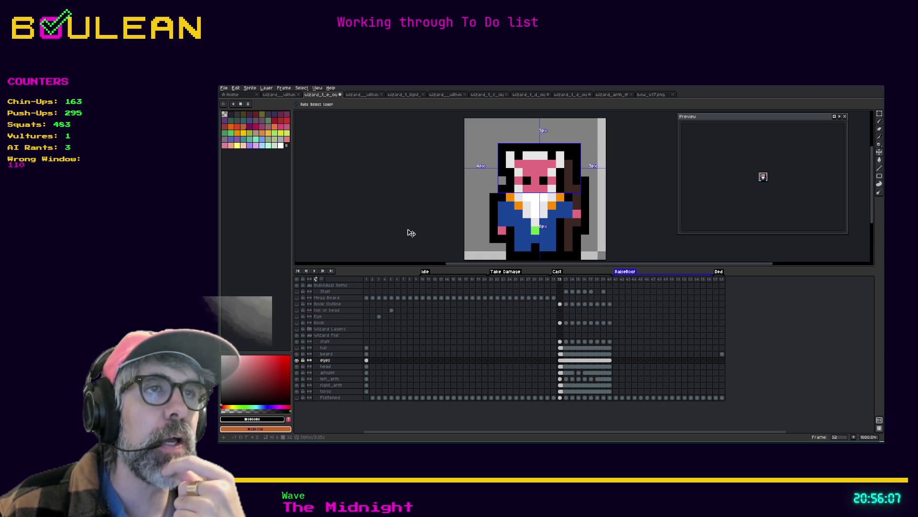
{"action": "key", "text": "ctrl+z"}
{"action": "key", "text": "ctrl+z"}
{"action": "key", "text": "ctrl+z"}
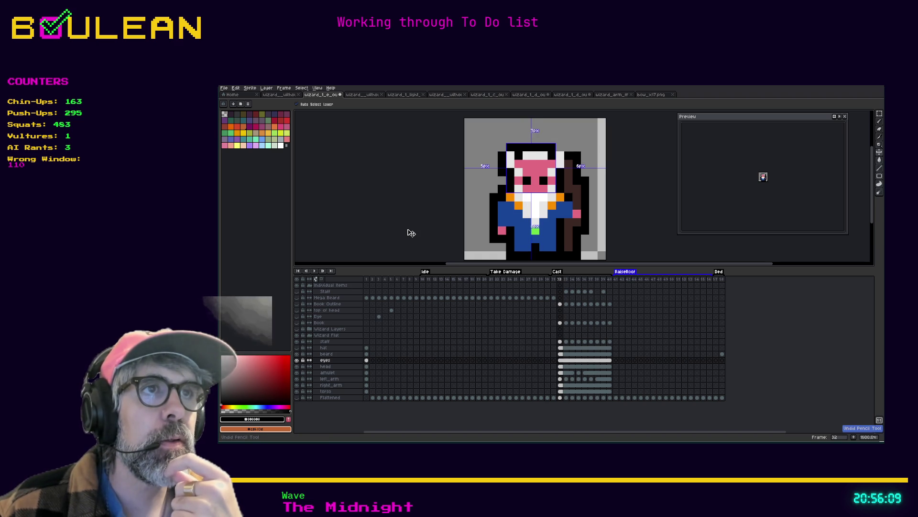
{"action": "key", "text": "ctrl+z"}
{"action": "key", "text": "ctrl+z"}
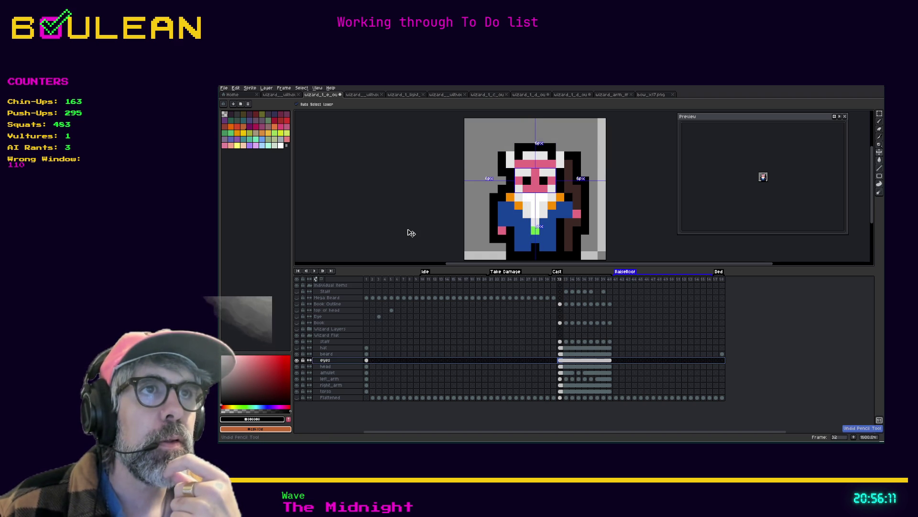
{"action": "key", "text": "ctrl+z"}
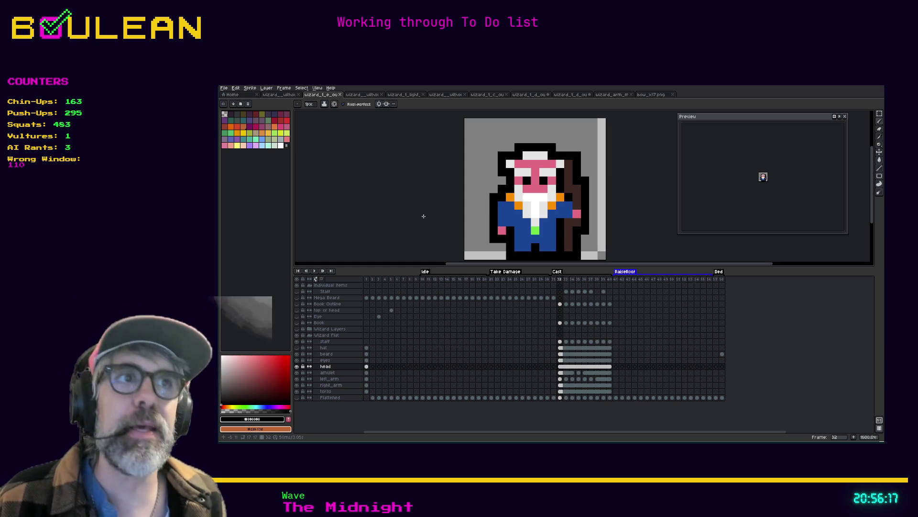
Step: Choose a light yellow and paint hair pixels on the head's edges and top
{"action": "key", "text": "i"}
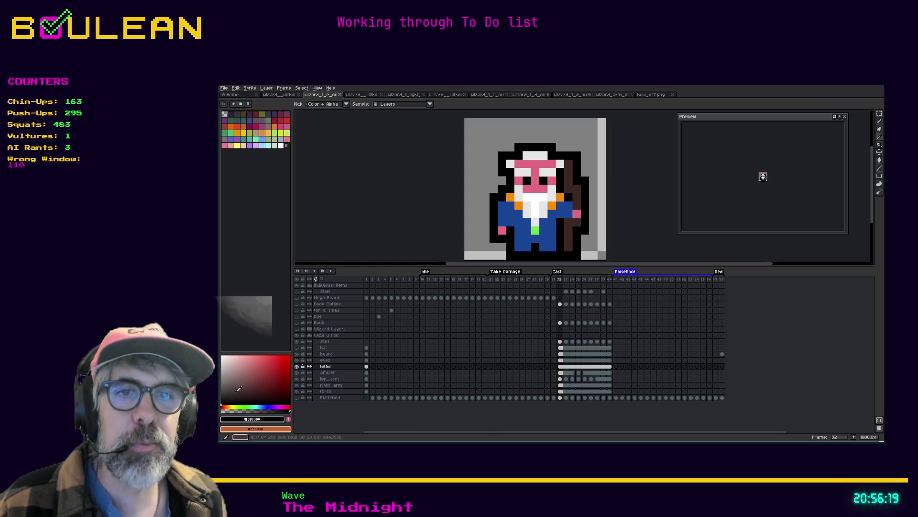
{"action": "left_click", "coordinate": [231, 406]}
{"action": "mouse_move", "coordinate": [249, 382]}
{"action": "left_mouse_down"}
{"action": "mouse_move", "coordinate": [259, 352]}
{"action": "mouse_move", "coordinate": [252, 355]}
{"action": "left_mouse_up"}
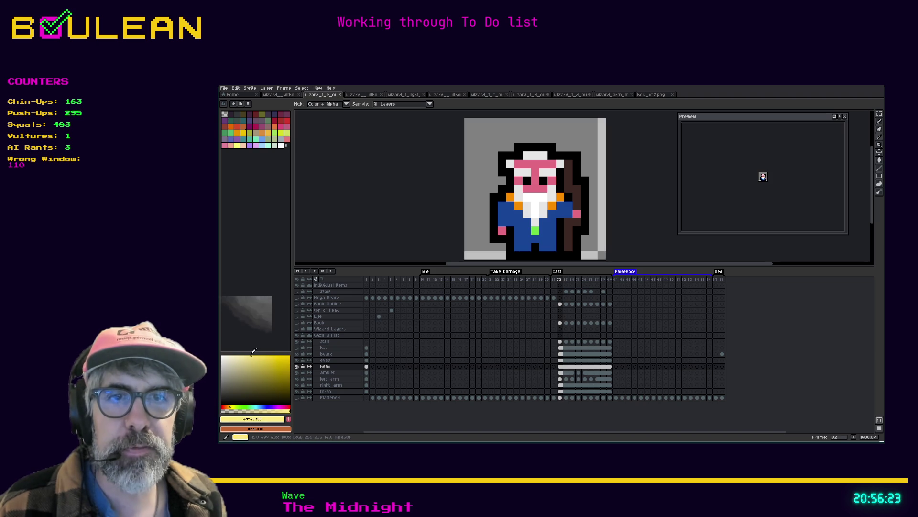
{"action": "key", "text": "b"}
{"action": "left_click", "coordinate": [510, 163]}
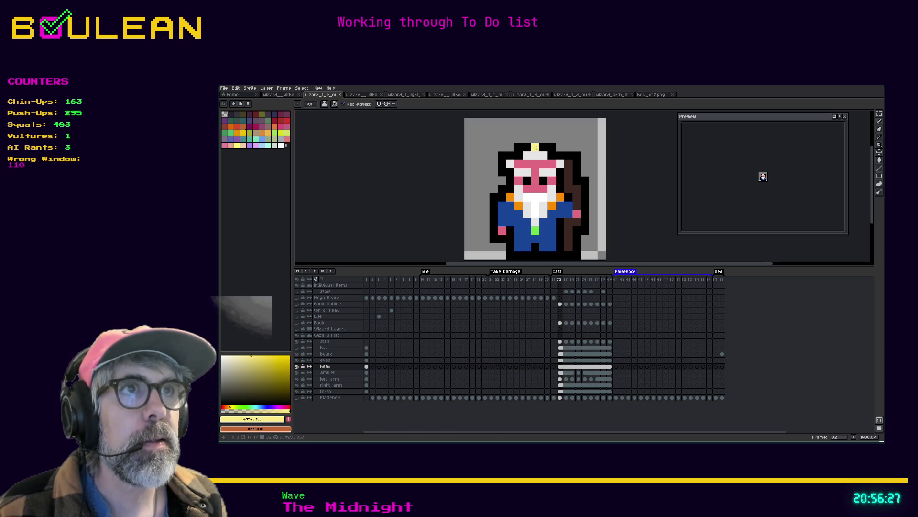
{"action": "left_click", "coordinate": [526, 153]}
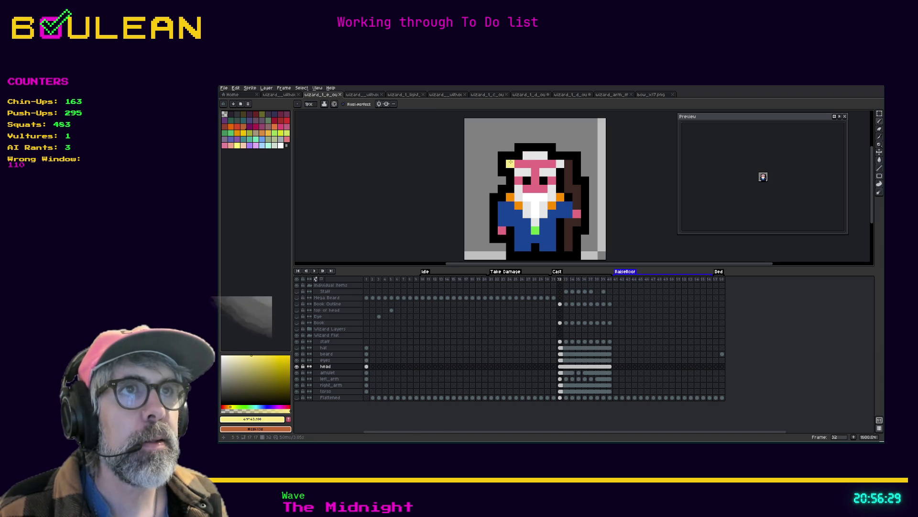
{"action": "left_click", "coordinate": [561, 163]}
{"action": "left_click", "coordinate": [543, 155]}
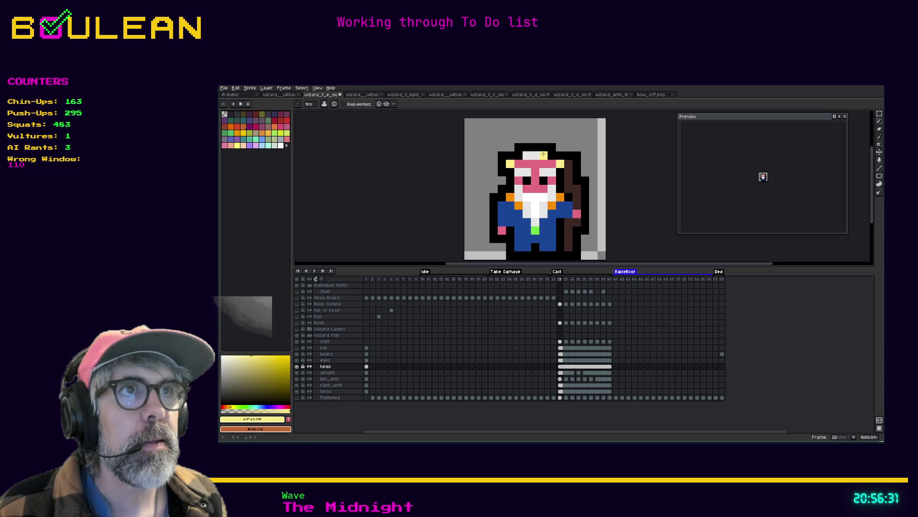
{"action": "left_click", "coordinate": [527, 147]}
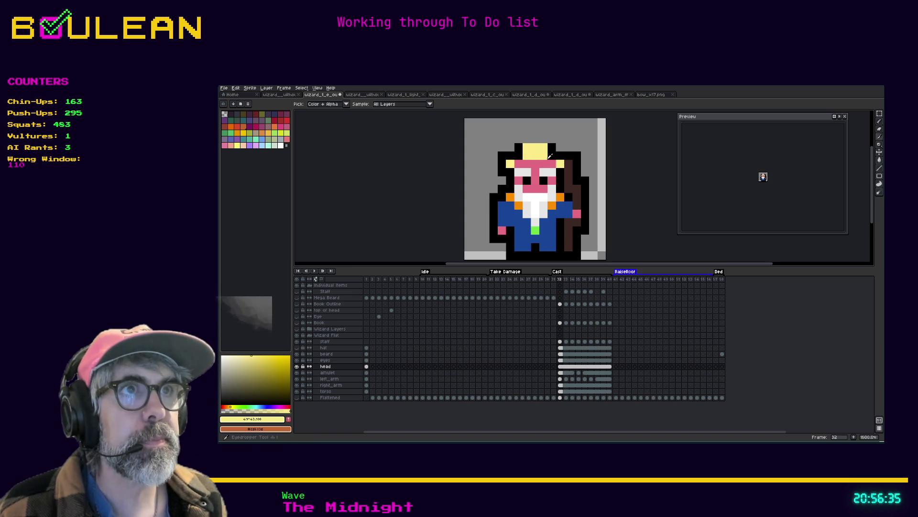
Step: Repaint the yellow band row light grey and add a black row above the head
{"action": "left_click", "coordinate": [553, 171], "text": "alt"}
{"action": "mouse_move", "coordinate": [542, 155]}
{"action": "left_mouse_down"}
{"action": "mouse_move", "coordinate": [528, 155]}
{"action": "mouse_move", "coordinate": [534, 139]}
{"action": "mouse_move", "coordinate": [524, 142]}
{"action": "left_mouse_up"}
{"action": "left_click", "coordinate": [551, 147], "text": "alt"}
{"action": "left_click", "coordinate": [536, 154], "text": "alt"}
{"action": "left_click", "coordinate": [535, 147]}
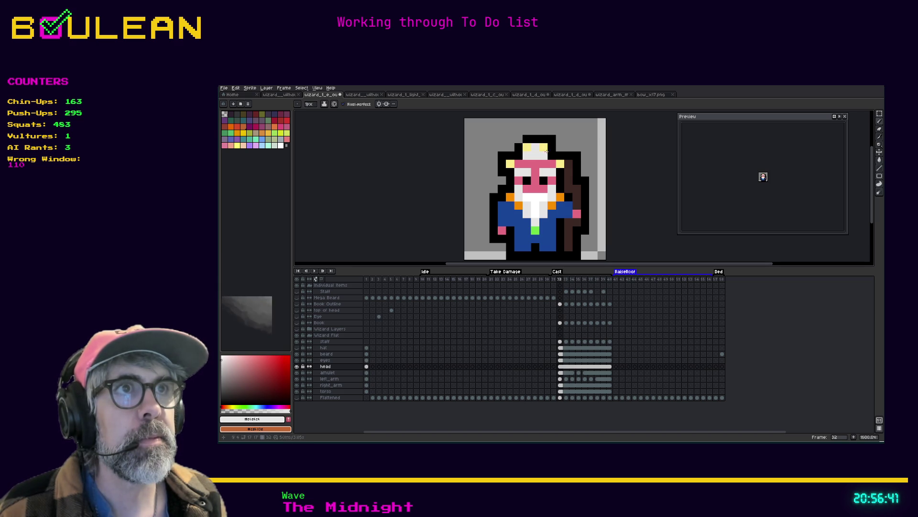
{"action": "left_click", "coordinate": [551, 139], "text": "alt"}
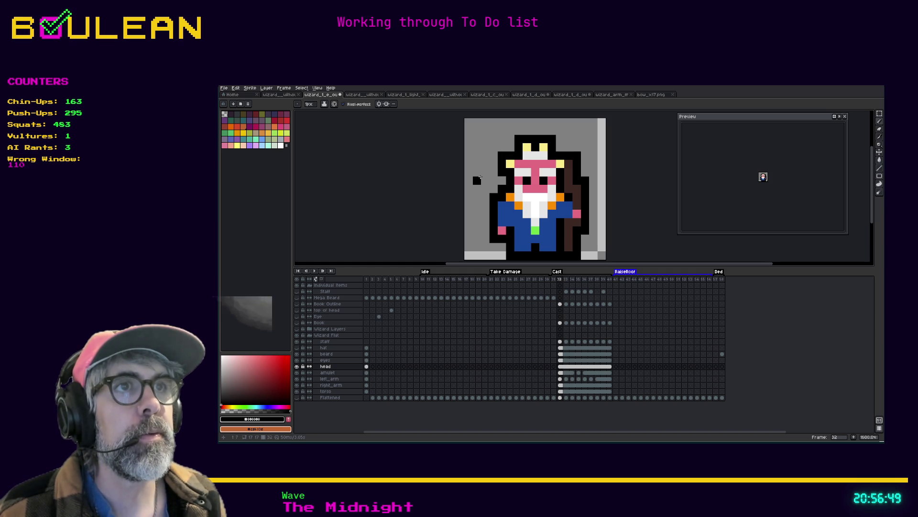
Step: Blacken the top pixel of each of the three hair columns
{"action": "left_click", "coordinate": [545, 151], "text": "alt"}
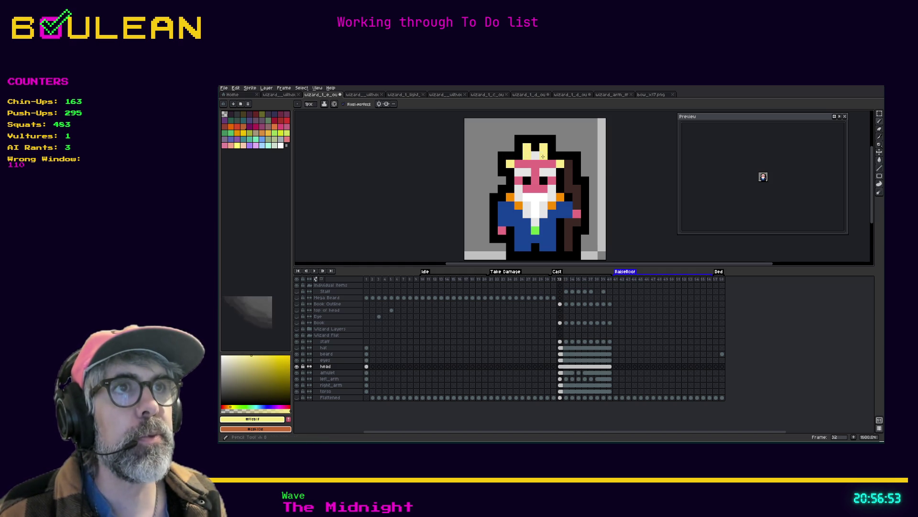
{"action": "left_click", "coordinate": [534, 144], "text": "alt"}
{"action": "left_click", "coordinate": [544, 146]}
{"action": "left_click", "coordinate": [527, 146]}
Step: Erase the black top row and paint light grey pixels along the head's sides and top
{"action": "key", "text": "e"}
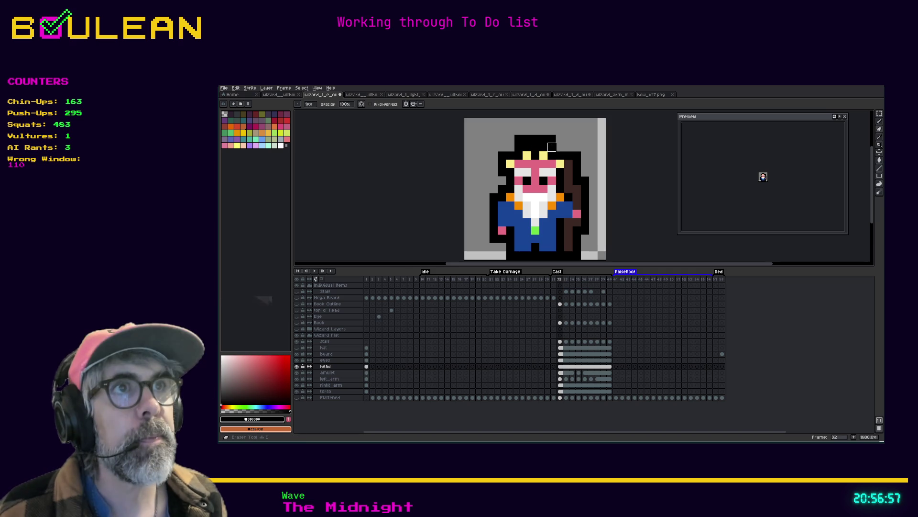
{"action": "left_click_drag", "start_coordinate": [552, 139], "coordinate": [507, 140]}
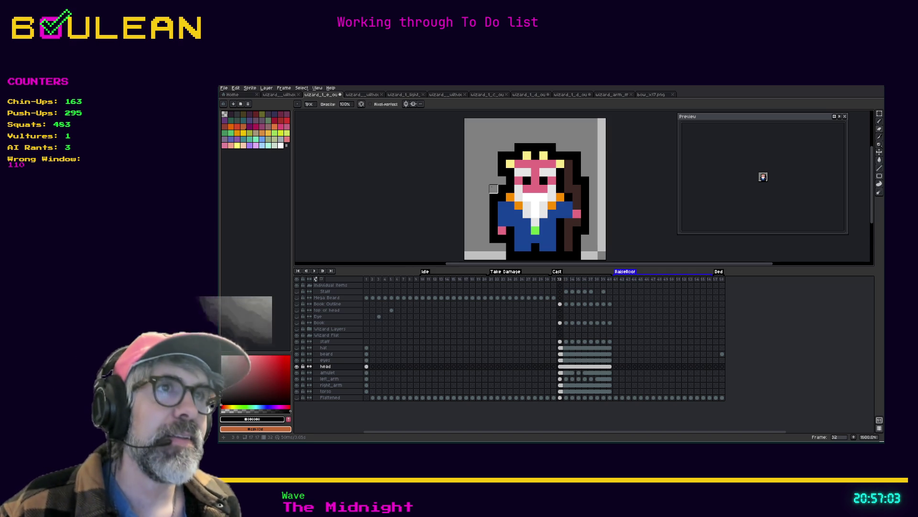
{"action": "key", "text": "i"}
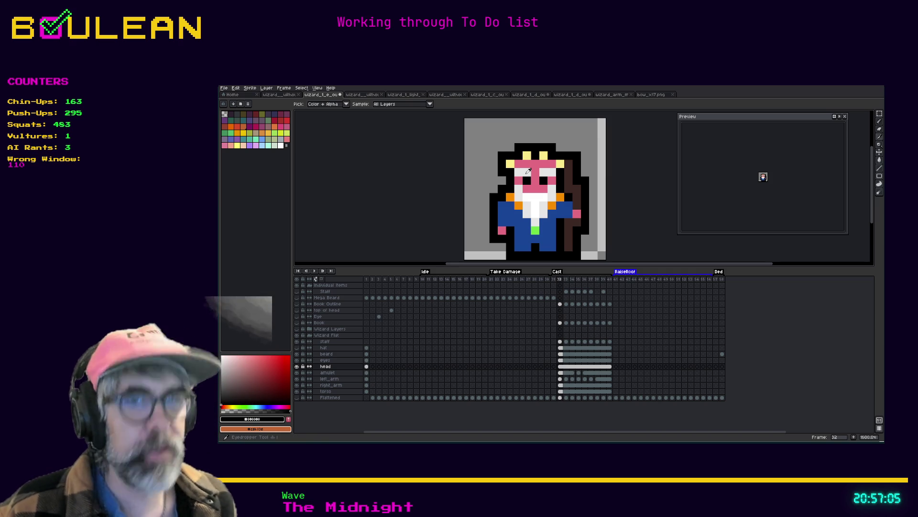
{"action": "left_click", "coordinate": [528, 170]}
{"action": "key", "text": "b"}
{"action": "left_click_drag", "start_coordinate": [510, 156], "coordinate": [510, 165]}
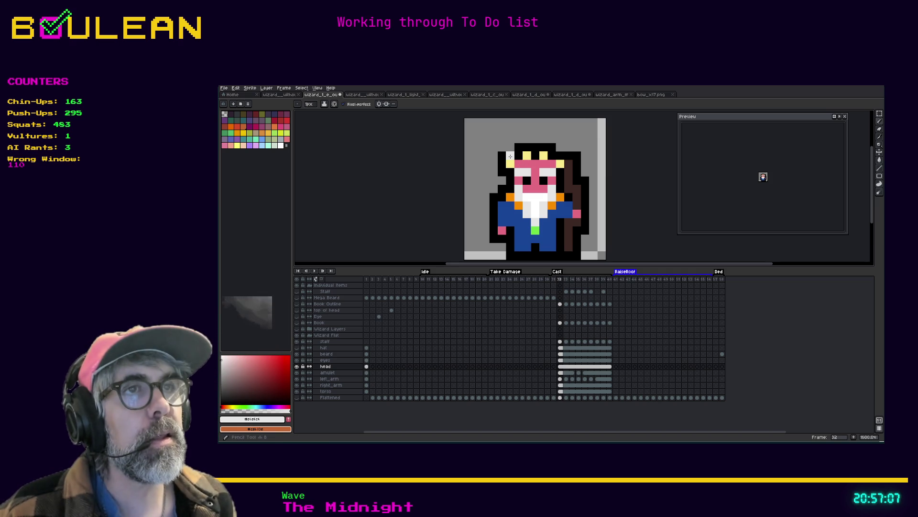
{"action": "left_click", "coordinate": [560, 156]}
{"action": "left_click", "coordinate": [543, 148]}
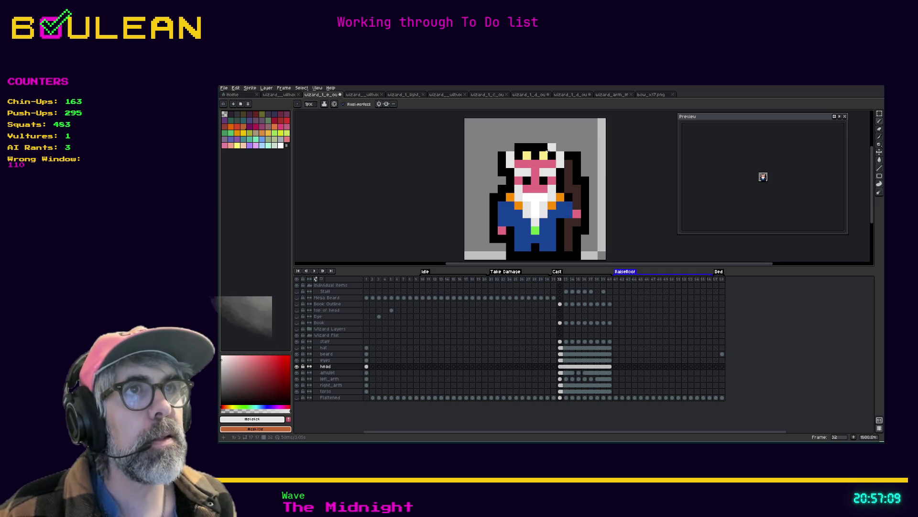
{"action": "left_click", "coordinate": [526, 147]}
Step: Draw a black outline across the head top and turn the leftover yellow pixel light grey
{"action": "key", "text": "i"}
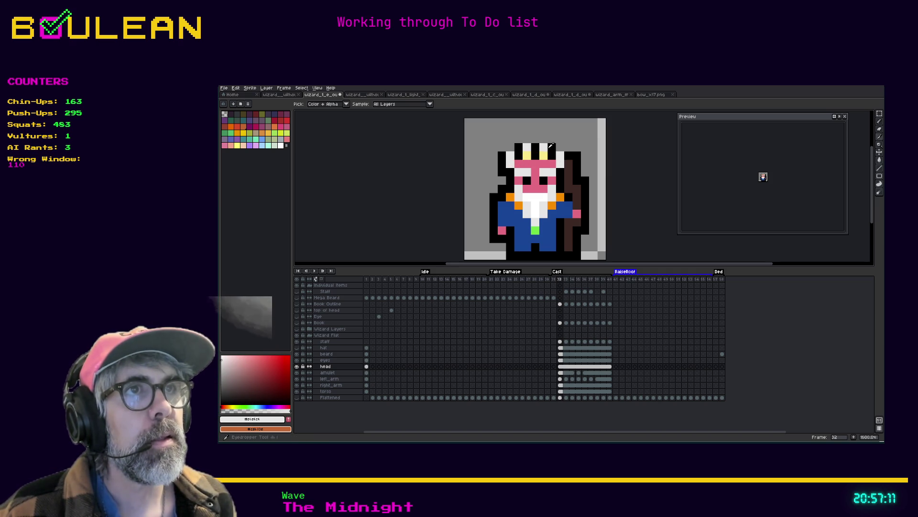
{"action": "left_click", "coordinate": [550, 147]}
{"action": "key", "text": "b"}
{"action": "left_click_drag", "start_coordinate": [552, 137], "coordinate": [527, 138]}
{"action": "key", "text": "i"}
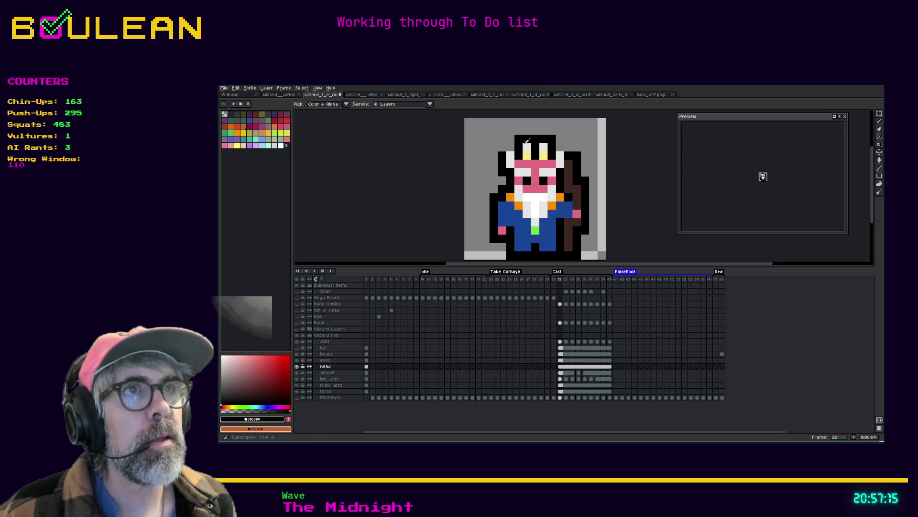
{"action": "left_click", "coordinate": [527, 145]}
{"action": "key", "text": "b"}
{"action": "left_click", "coordinate": [527, 155]}
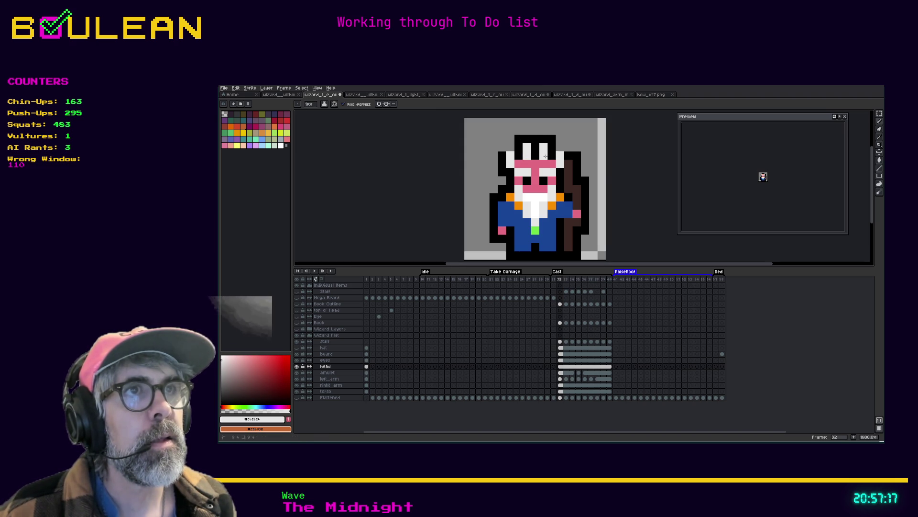
{"action": "left_click", "coordinate": [560, 139]}
{"action": "key", "text": "ctrl+z"}
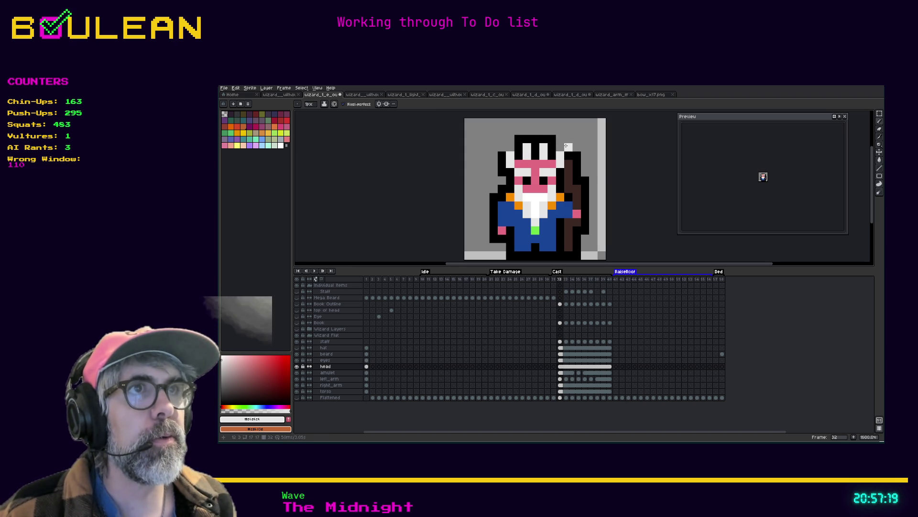
Step: Add black outline pixels at the head's upper-right and upper-left edges, erasing a stray one
{"action": "key", "text": "i"}
{"action": "left_click", "coordinate": [558, 147]}
{"action": "key", "text": "b"}
{"action": "left_click", "coordinate": [568, 148]}
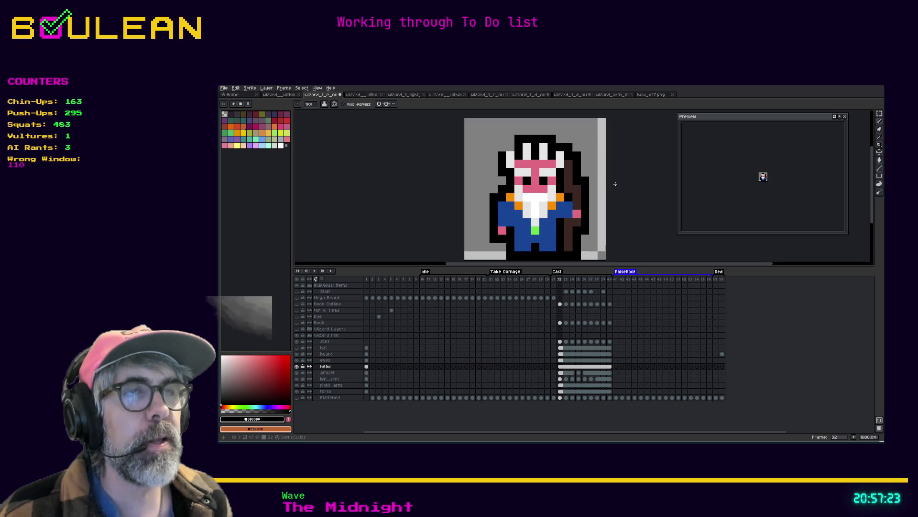
{"action": "left_click", "coordinate": [502, 139]}
{"action": "left_click", "coordinate": [504, 147]}
{"action": "key", "text": "e"}
{"action": "left_click", "coordinate": [502, 139]}
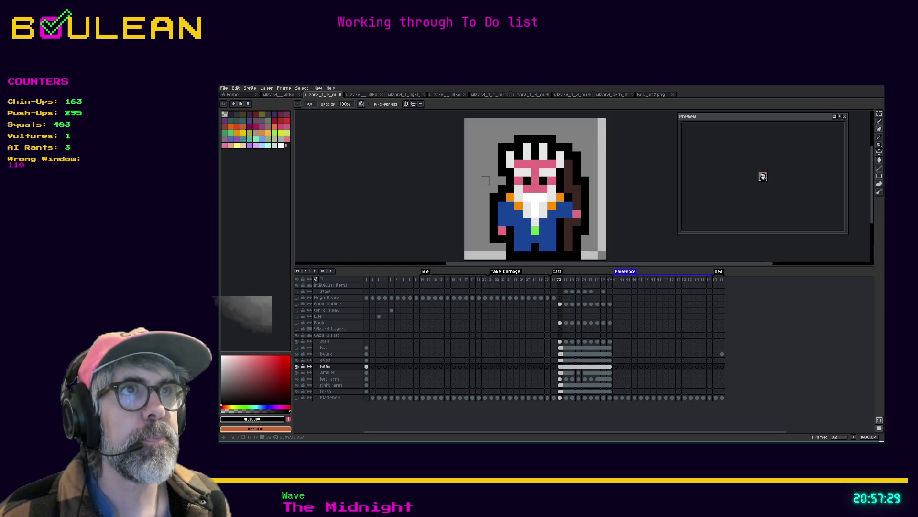
Step: Erase the white stripe tops, fill an empty pixel black, and repaint head pixels light grey
{"action": "left_click", "coordinate": [527, 146]}
{"action": "left_click", "coordinate": [543, 147]}
{"action": "key", "text": "e"}
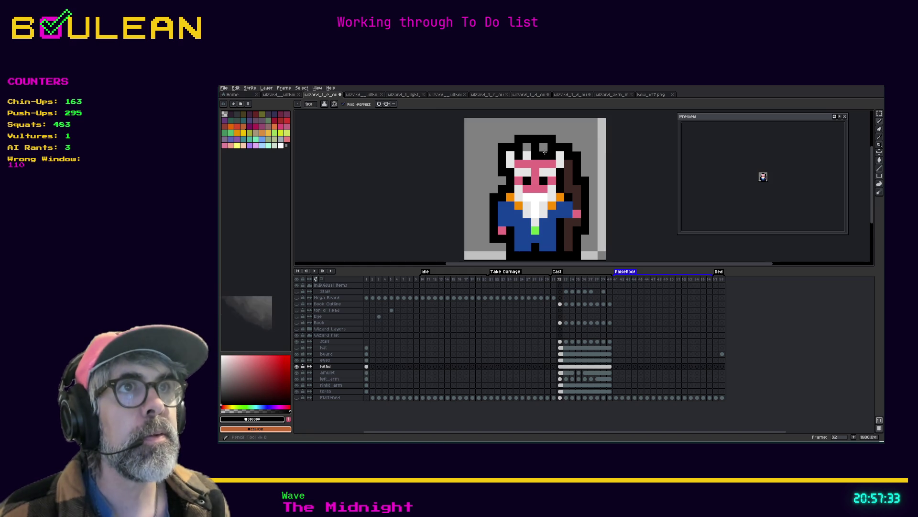
{"action": "left_click", "coordinate": [529, 145]}
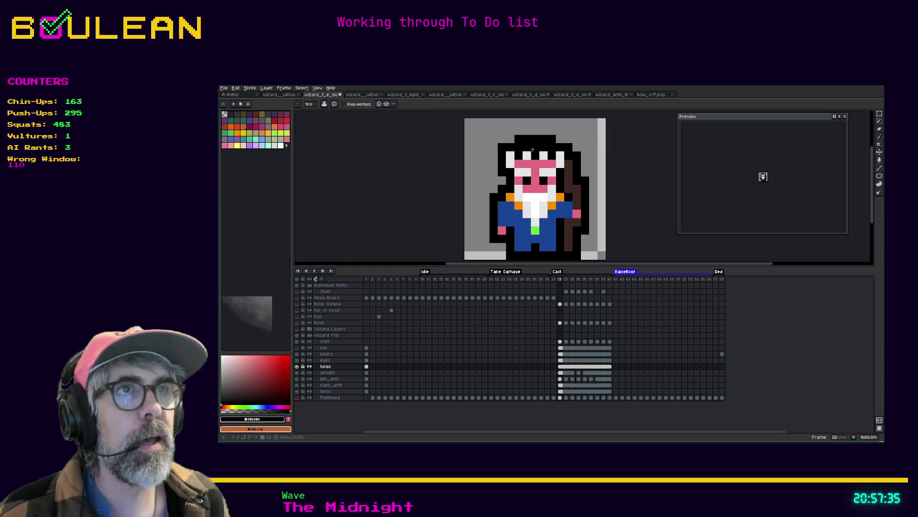
{"action": "left_click", "coordinate": [543, 154]}
{"action": "key", "text": "i"}
{"action": "left_click", "coordinate": [544, 154]}
{"action": "key", "text": "b"}
{"action": "left_click", "coordinate": [535, 155]}
{"action": "left_click", "coordinate": [562, 140]}
{"action": "key", "text": "ctrl+z"}
Step: Repaint a white head pixel in the face's pink
{"action": "key", "text": "i"}
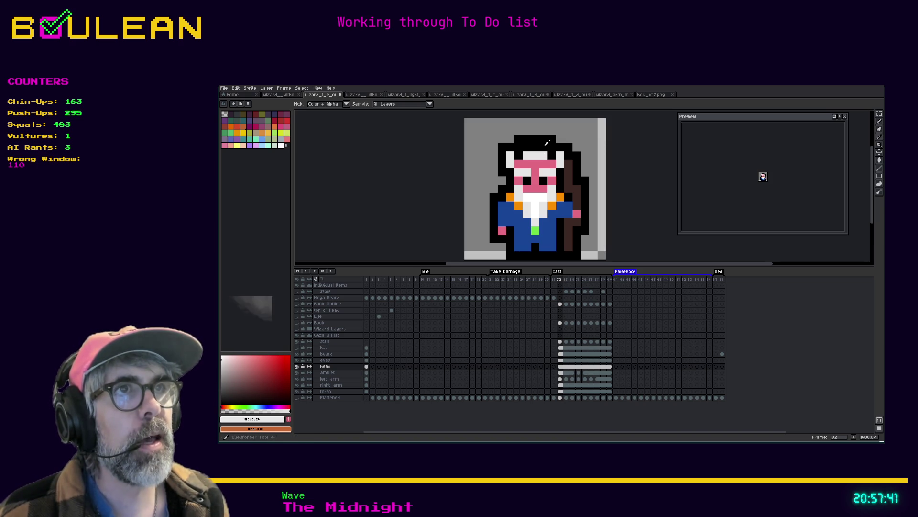
{"action": "left_click", "coordinate": [535, 164]}
{"action": "key", "text": "b"}
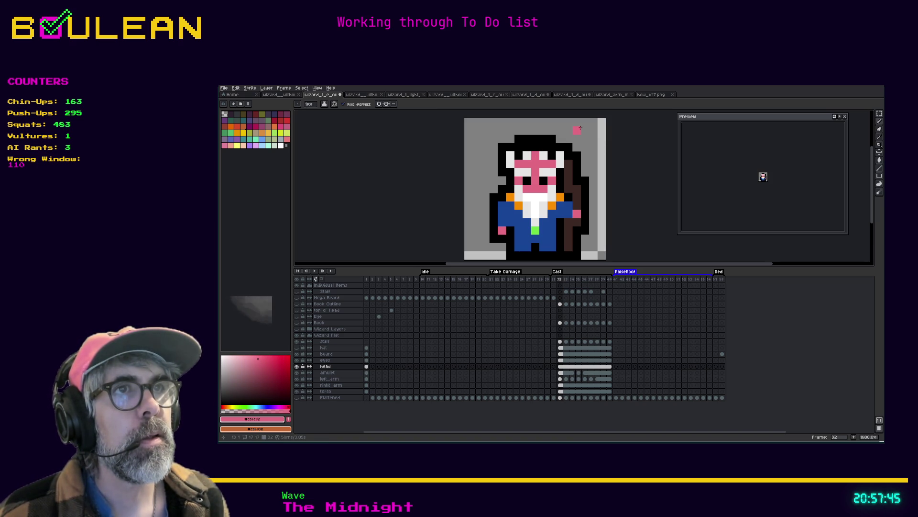
{"action": "left_click", "coordinate": [527, 155]}
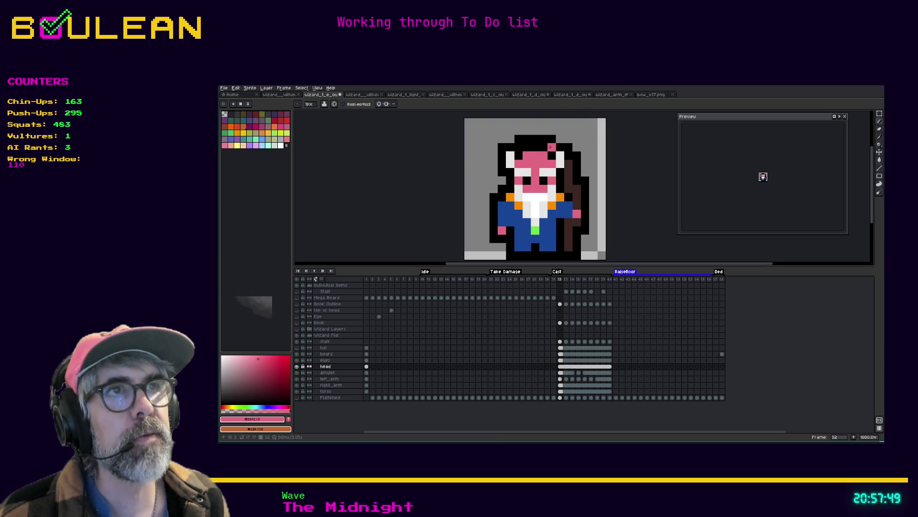
Step: Paint the pink row under the hair black and erase the top black row above the head
{"action": "key", "text": "i"}
{"action": "left_click", "coordinate": [540, 149]}
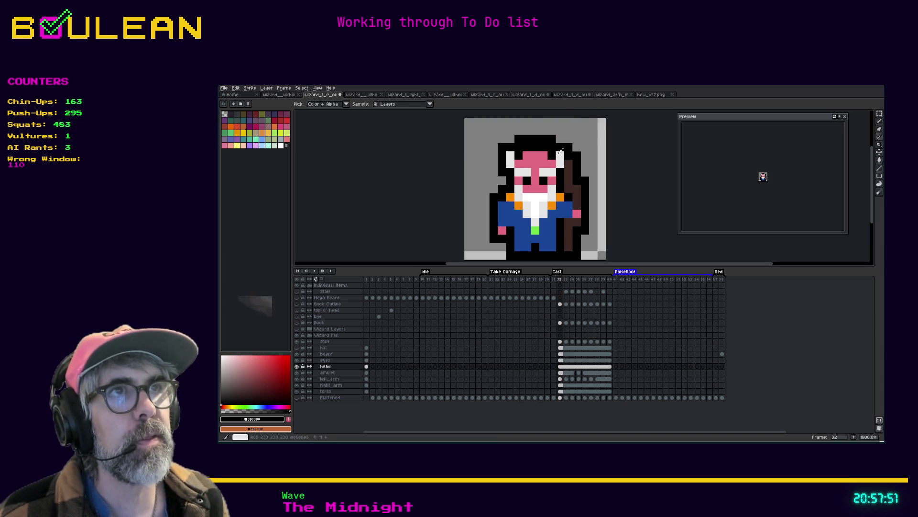
{"action": "key", "text": "b"}
{"action": "left_click_drag", "start_coordinate": [554, 155], "coordinate": [517, 155]}
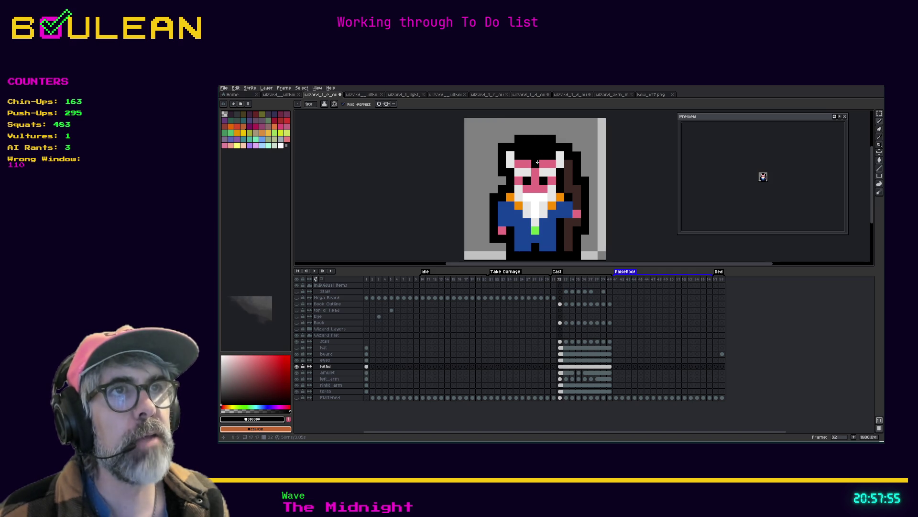
{"action": "key", "text": "e"}
{"action": "left_click_drag", "start_coordinate": [552, 139], "coordinate": [511, 139]}
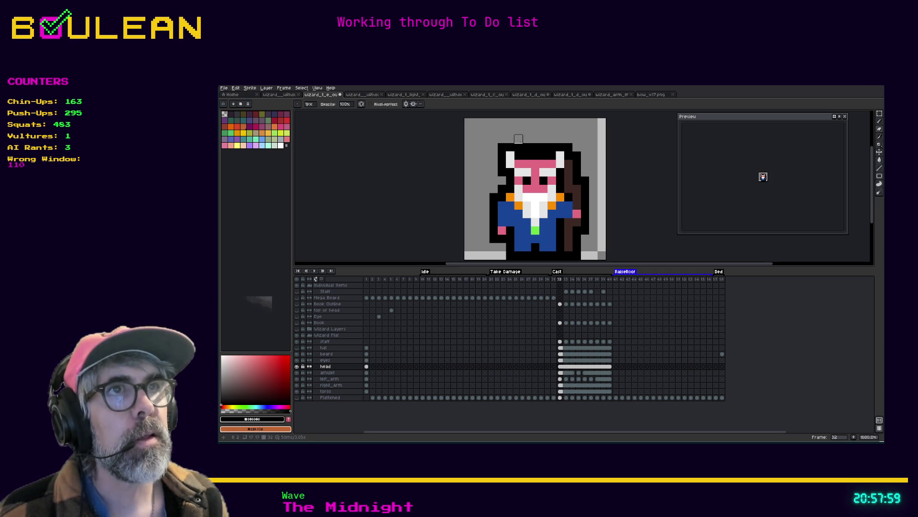